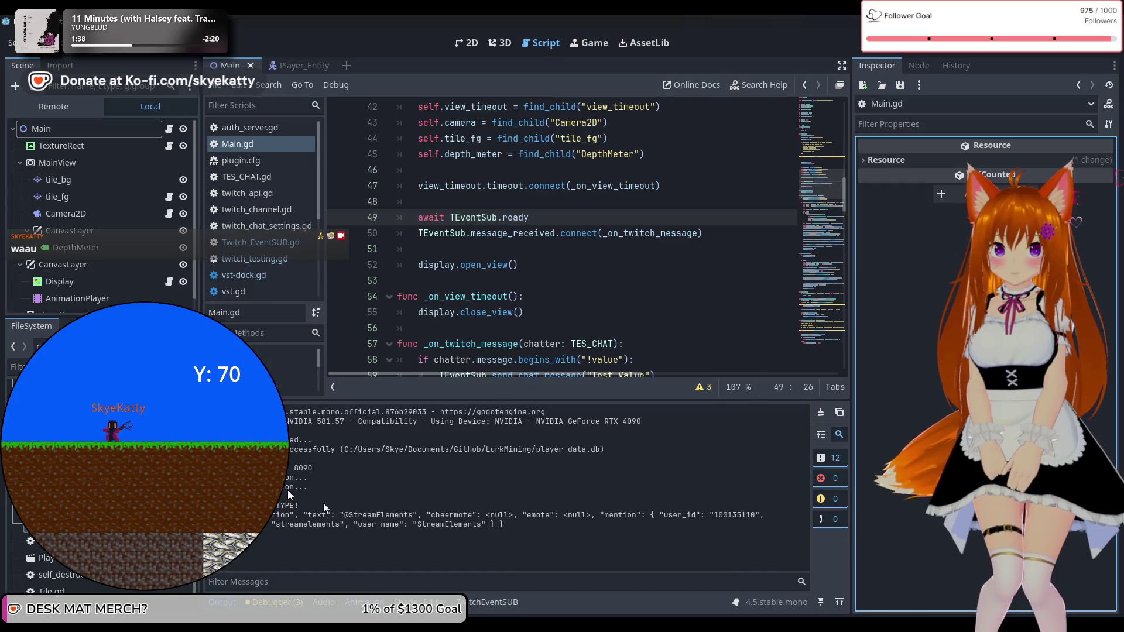
Step: Stop the running game from the top toolbar and launch the project again
scroll(527, 326, "up", 4)
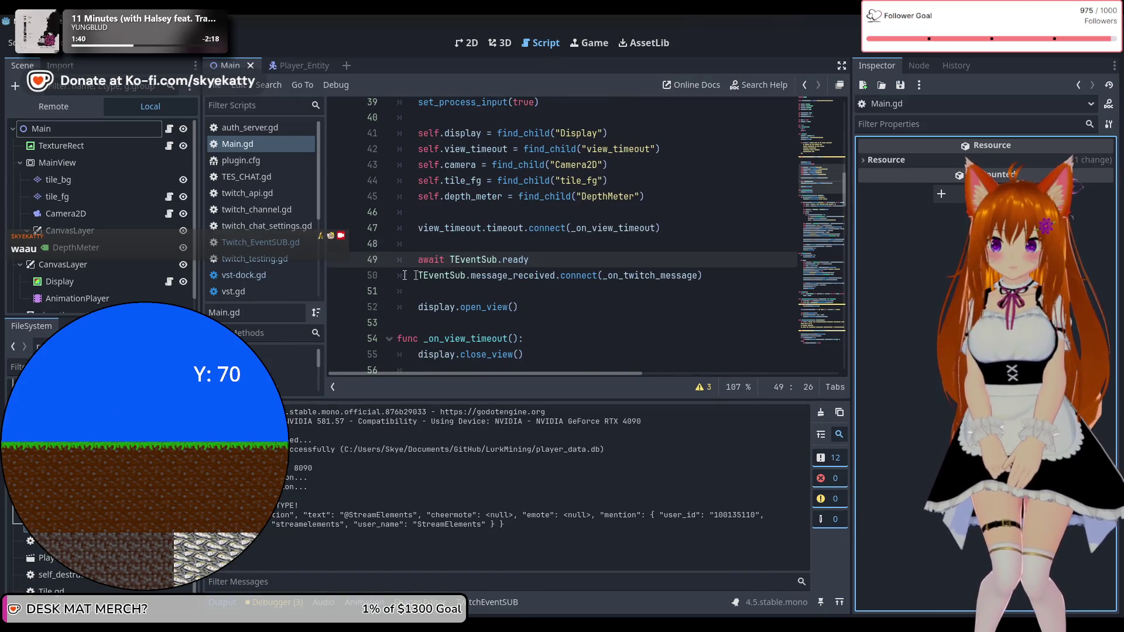
scroll(394, 275, "down", 3)
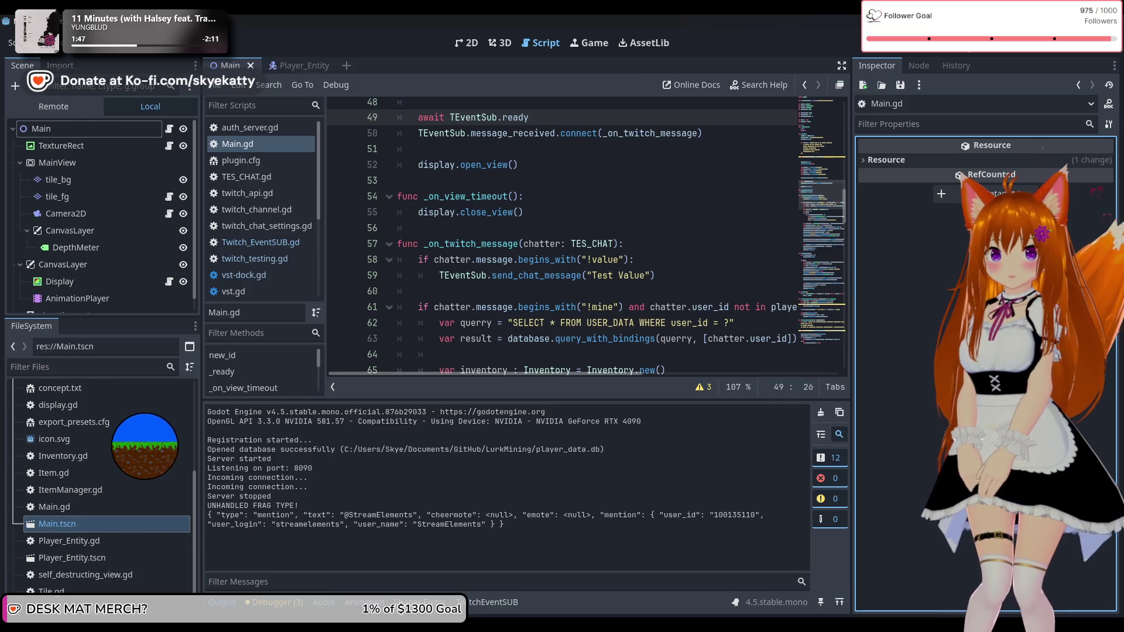
left_click(919, 52)
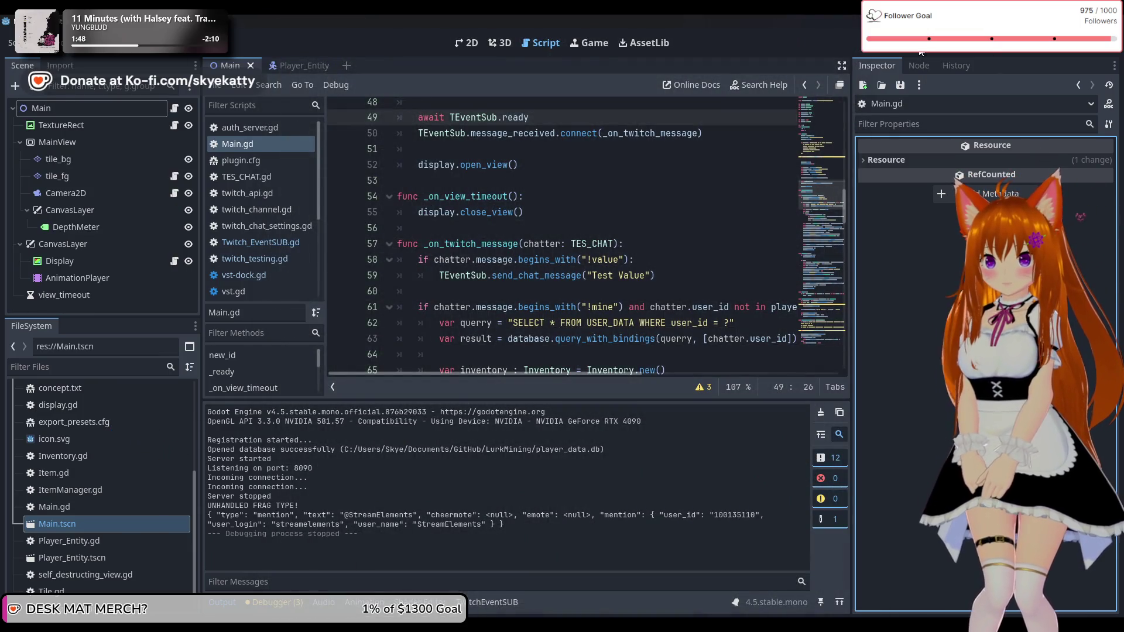
left_click(920, 52)
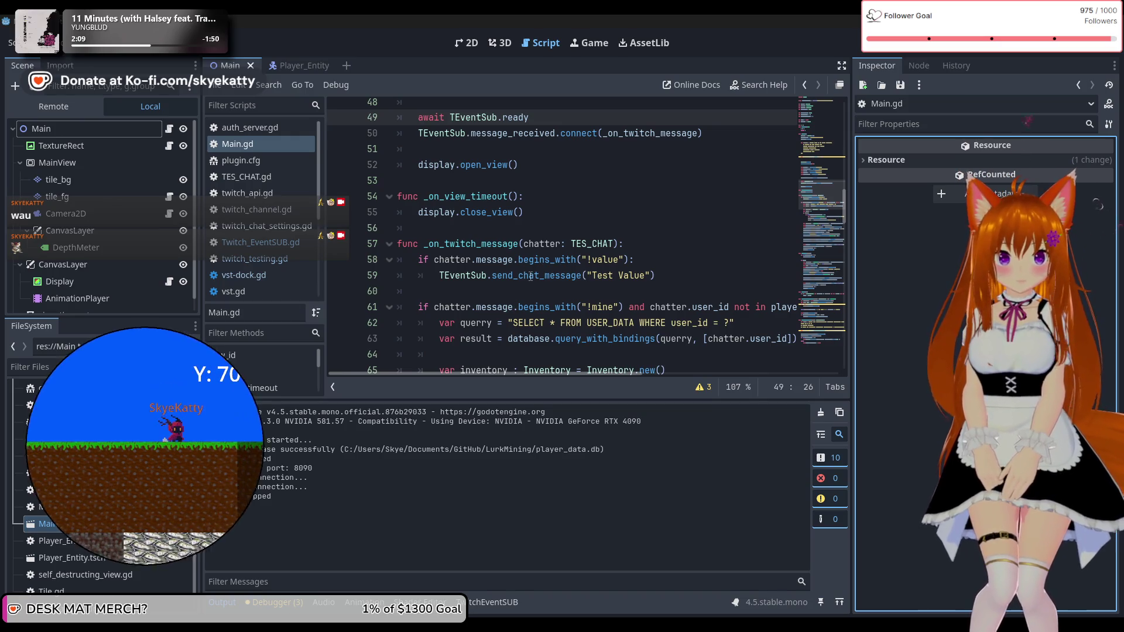
scroll(530, 281, "down", 3)
scroll(530, 275, "up", 5)
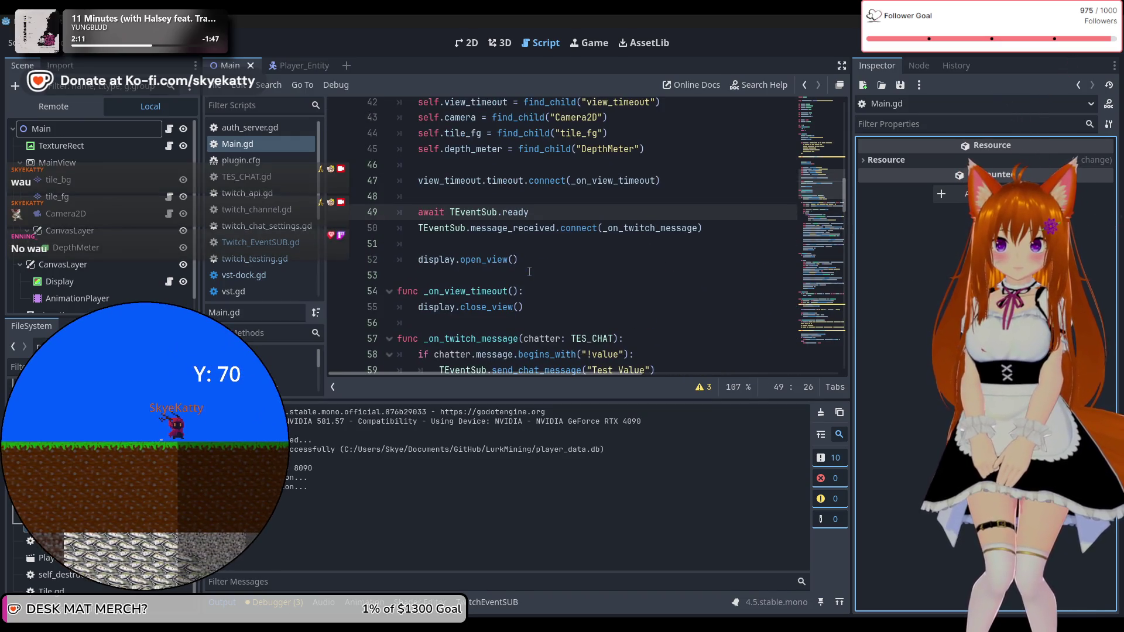
scroll(529, 271, "up", 2)
scroll(562, 334, "down", 10)
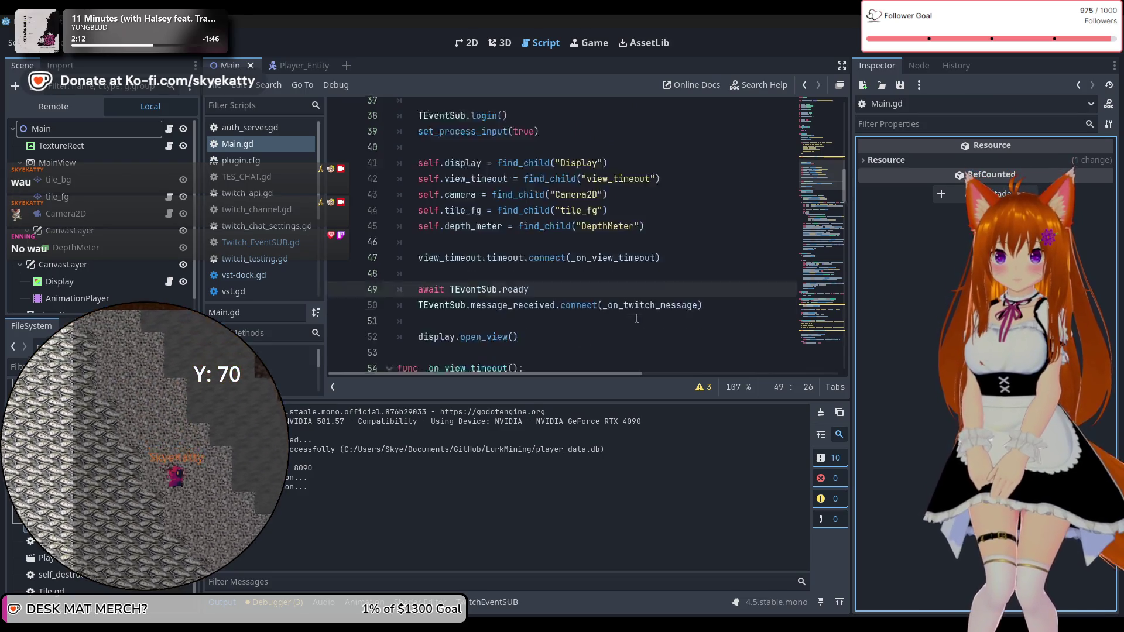
scroll(620, 309, "down", 2)
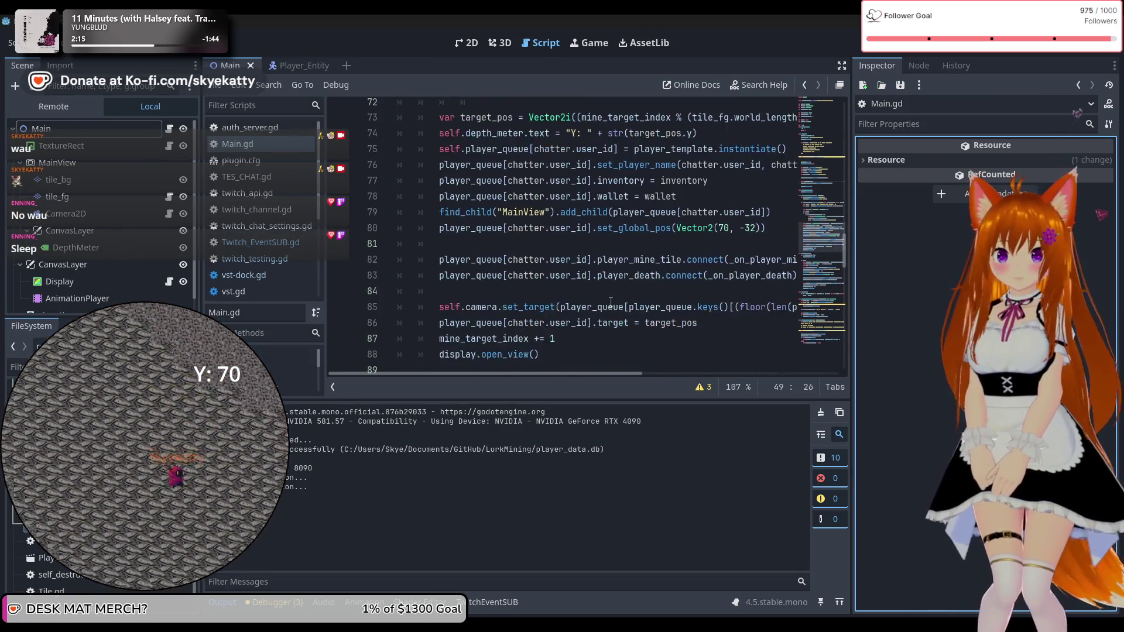
scroll(608, 309, "up", 8)
scroll(599, 308, "up", 6)
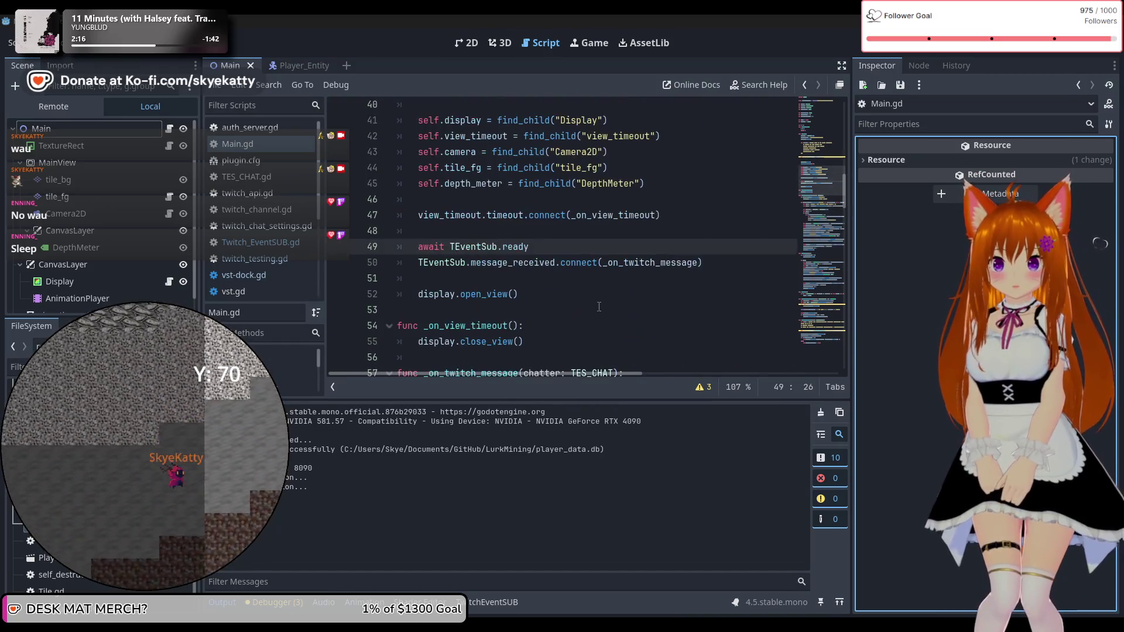
scroll(599, 304, "up", 3)
scroll(599, 305, "down", 8)
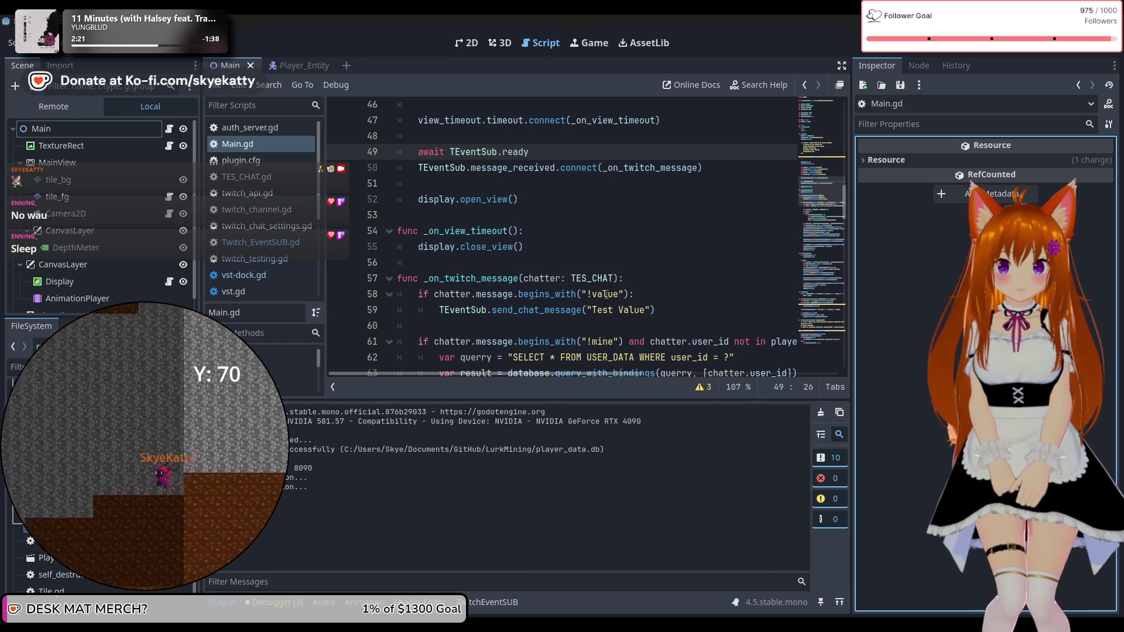
scroll(605, 293, "down", 1)
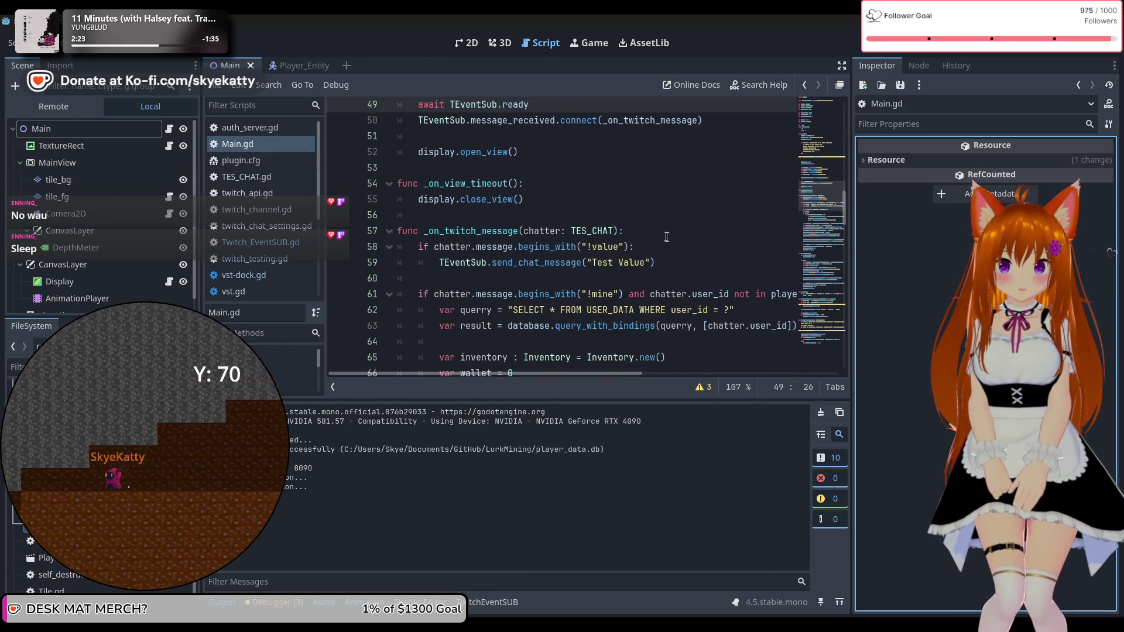
left_click(662, 233)
Step: Add print(chatter.message) at the top of _on_twitch_message and relaunch the project
key("Return")
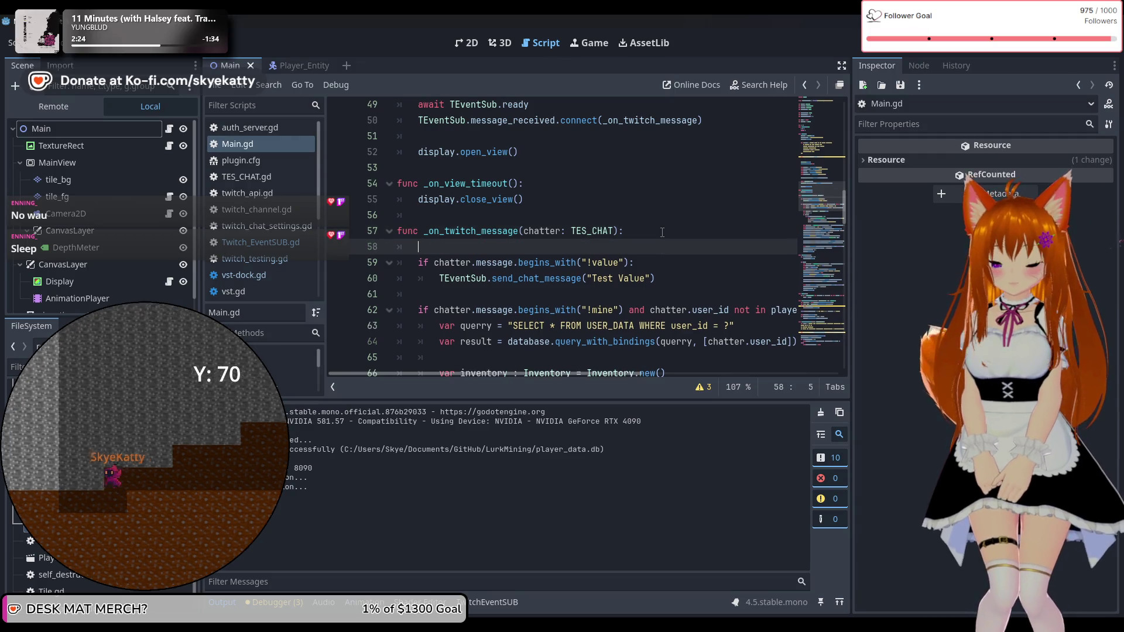
type("print")
key("Return")
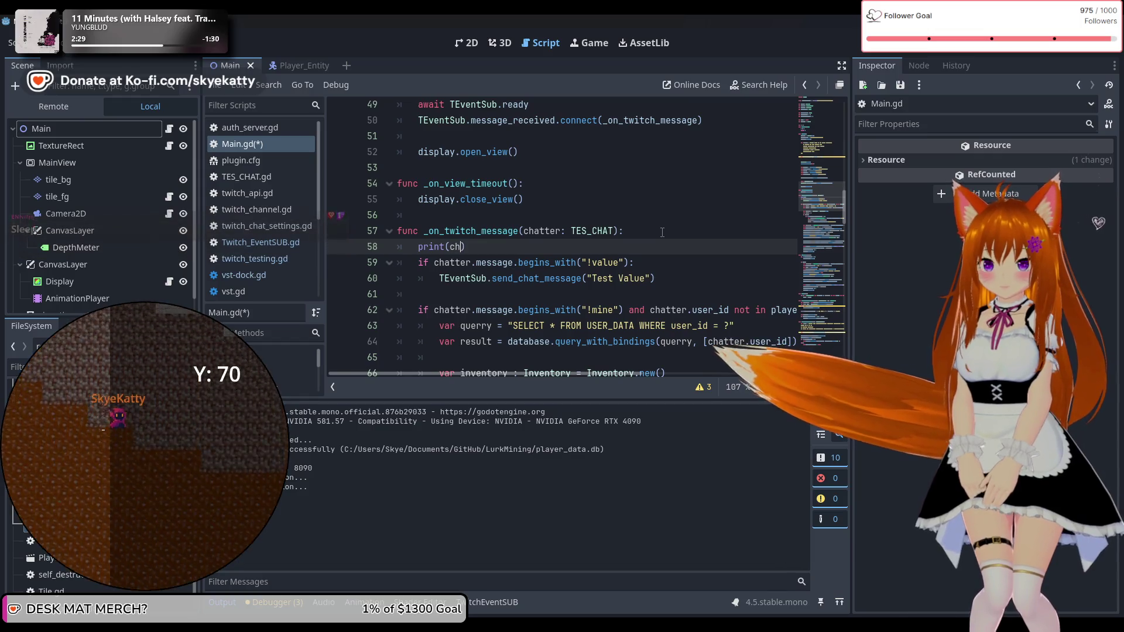
type("chatter")
type(".")
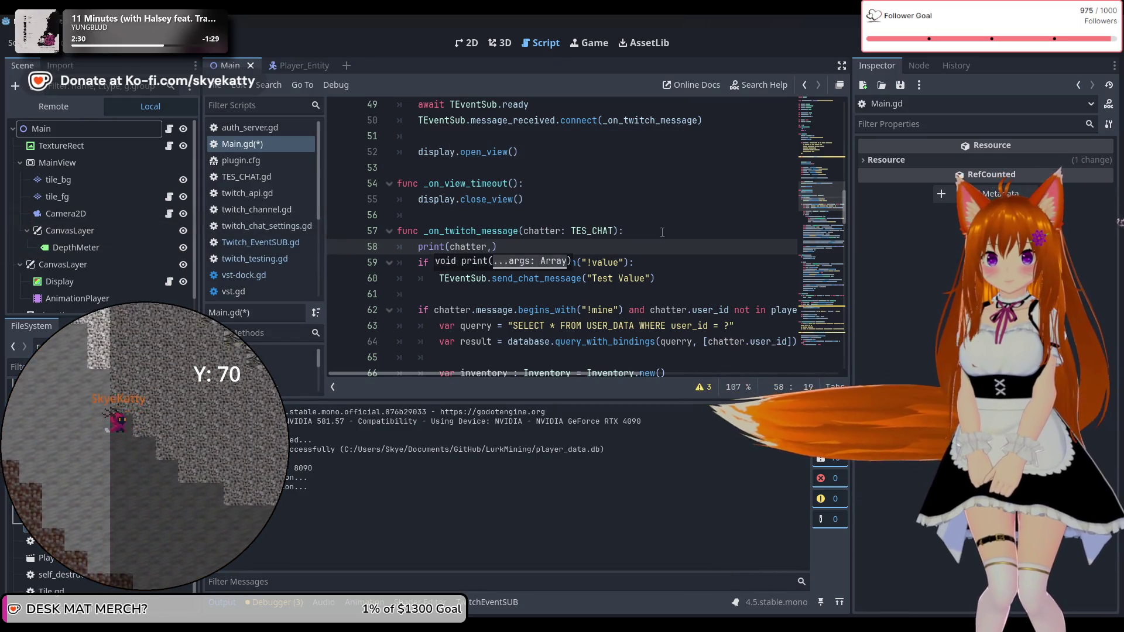
type("message")
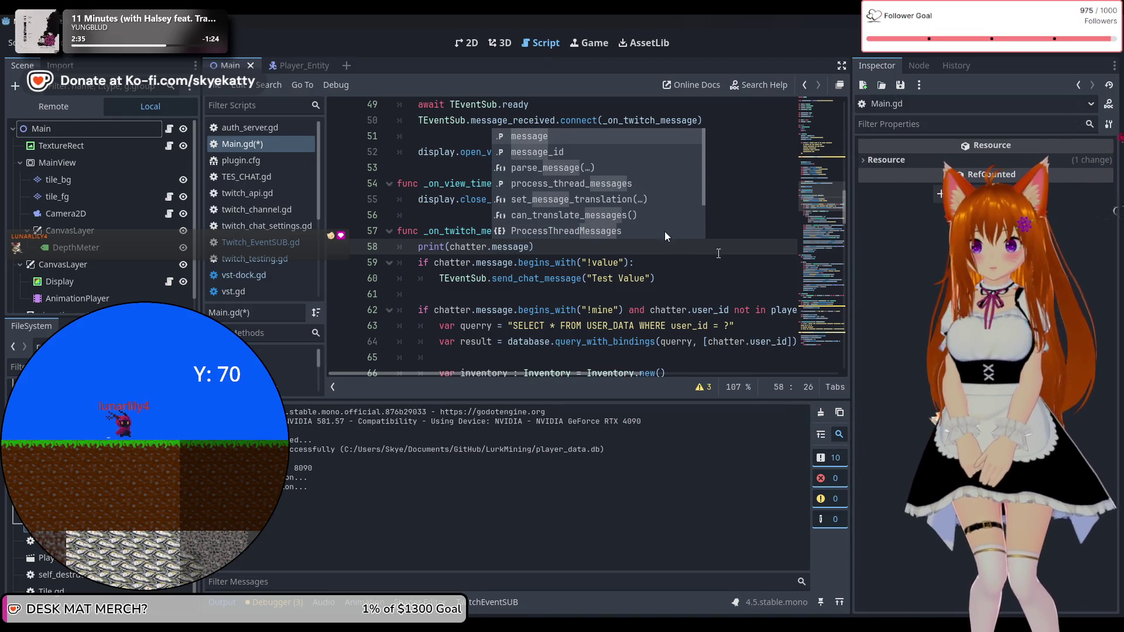
left_click(733, 293)
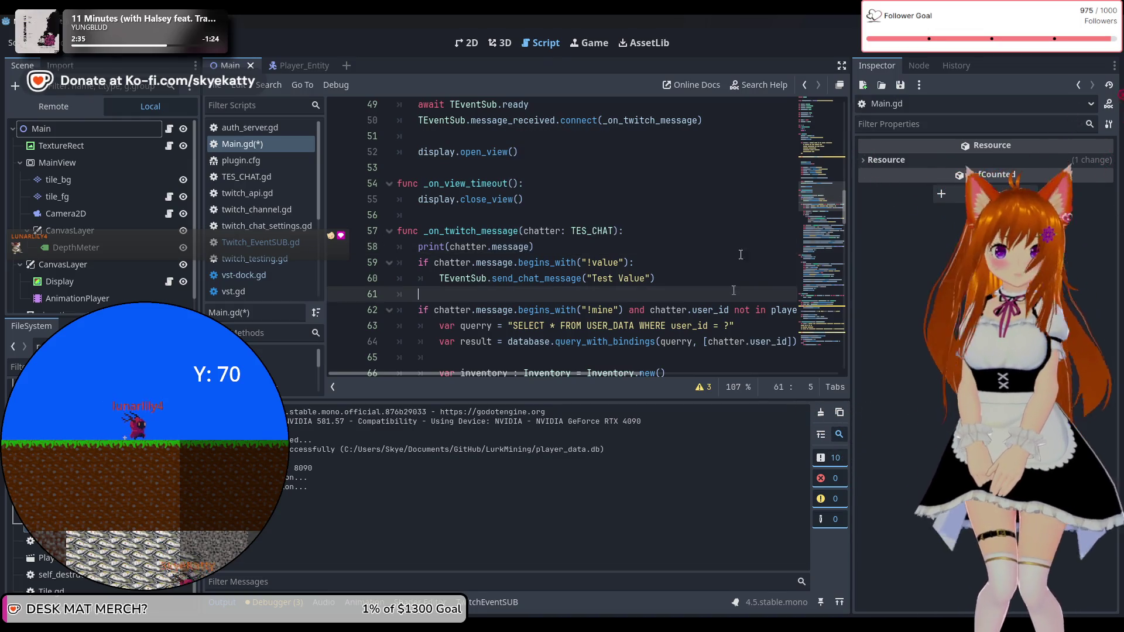
left_click(928, 50)
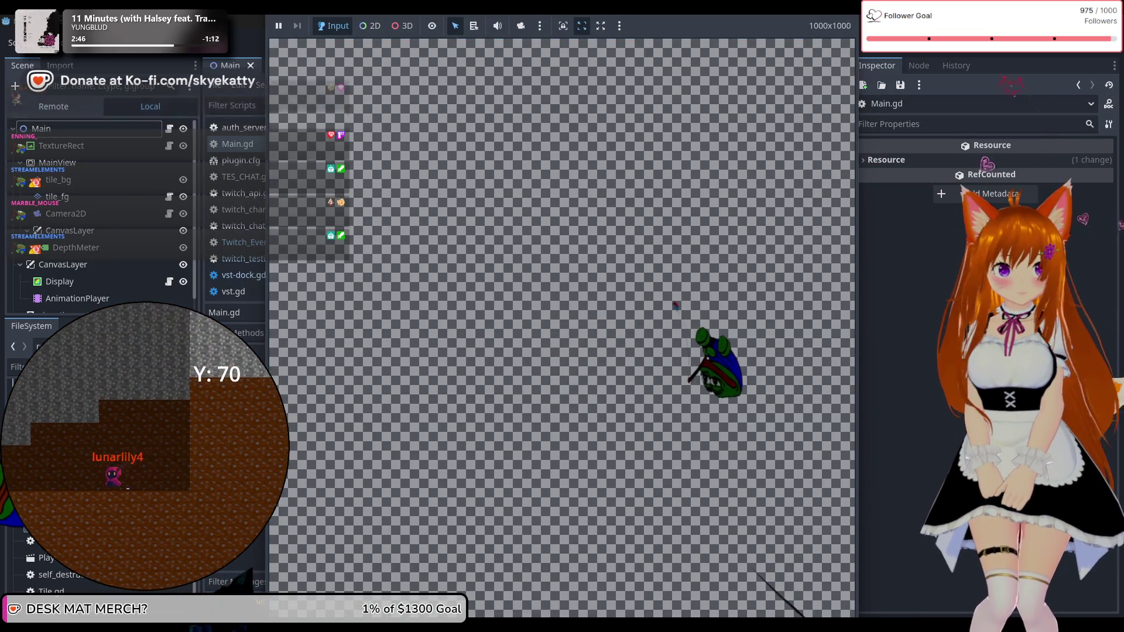
Step: Switch from the running game back to the Main.gd script with Ctrl+F3
key("ctrl+F3")
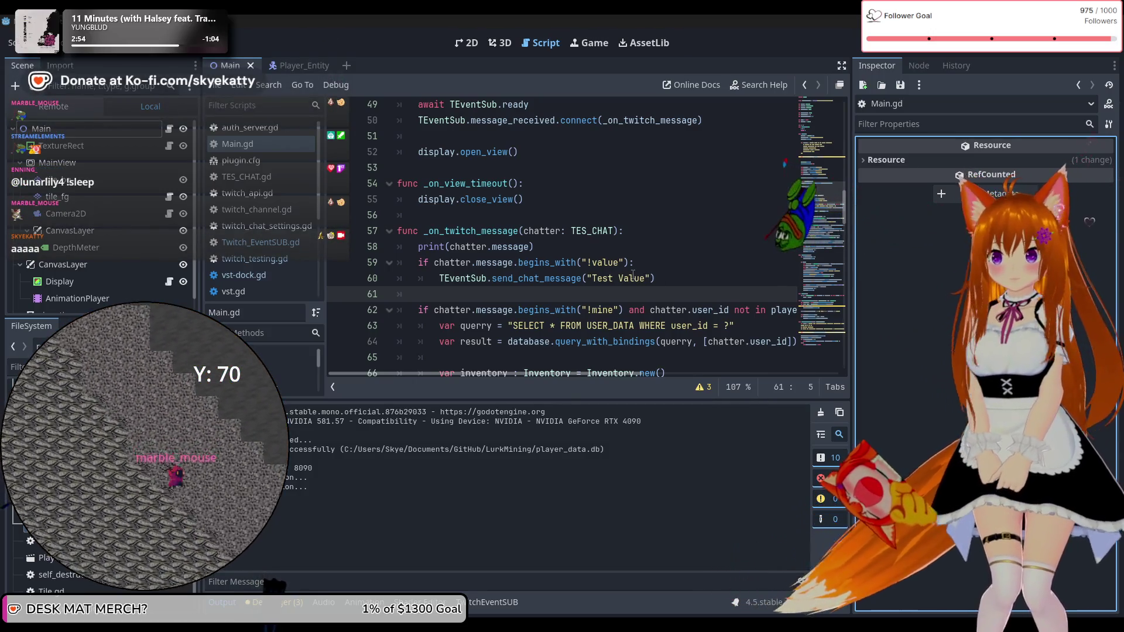
Step: Delete the TEventSub.login() line and its blank lines so set_process_input(true) follows the database query
scroll(632, 275, "down", 2)
scroll(638, 278, "up", 10)
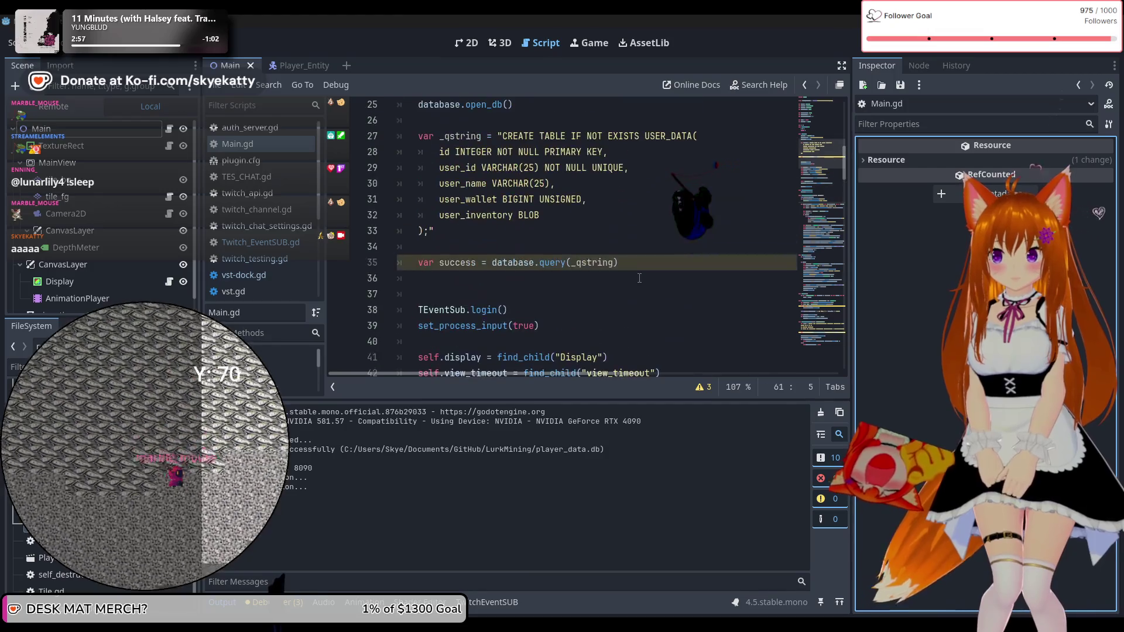
scroll(639, 278, "down", 2)
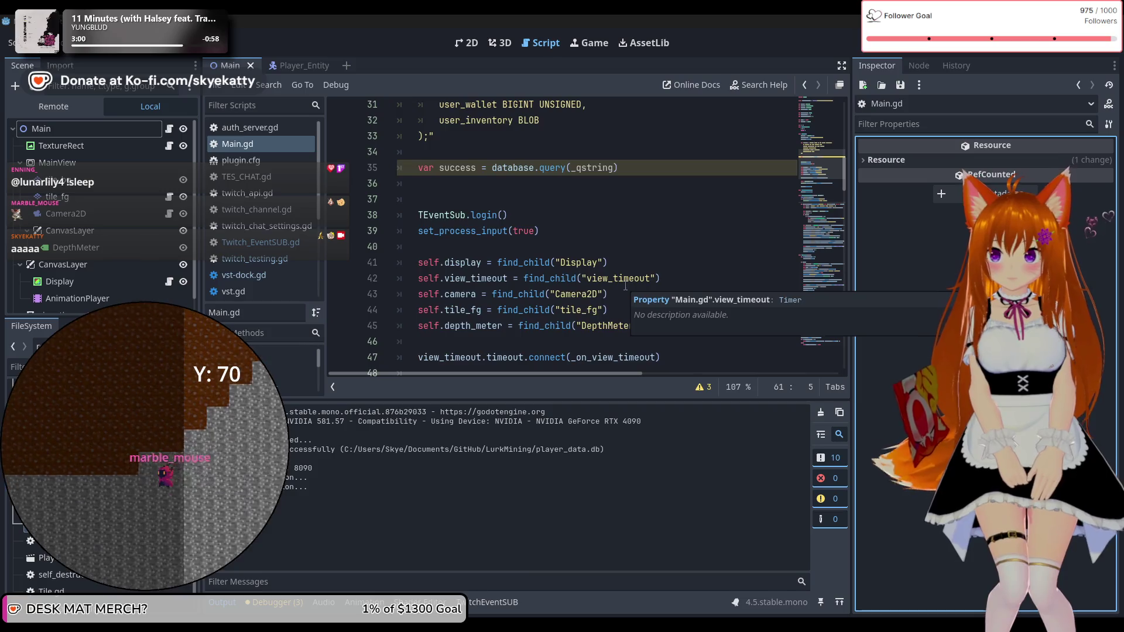
scroll(625, 286, "down", 1)
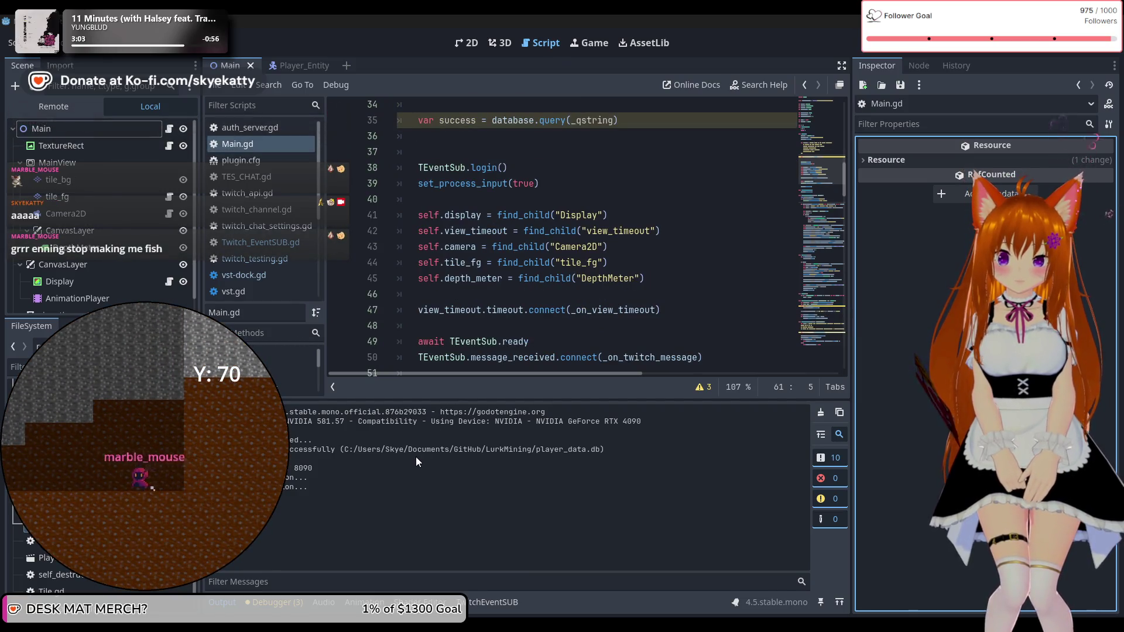
scroll(596, 282, "down", 3)
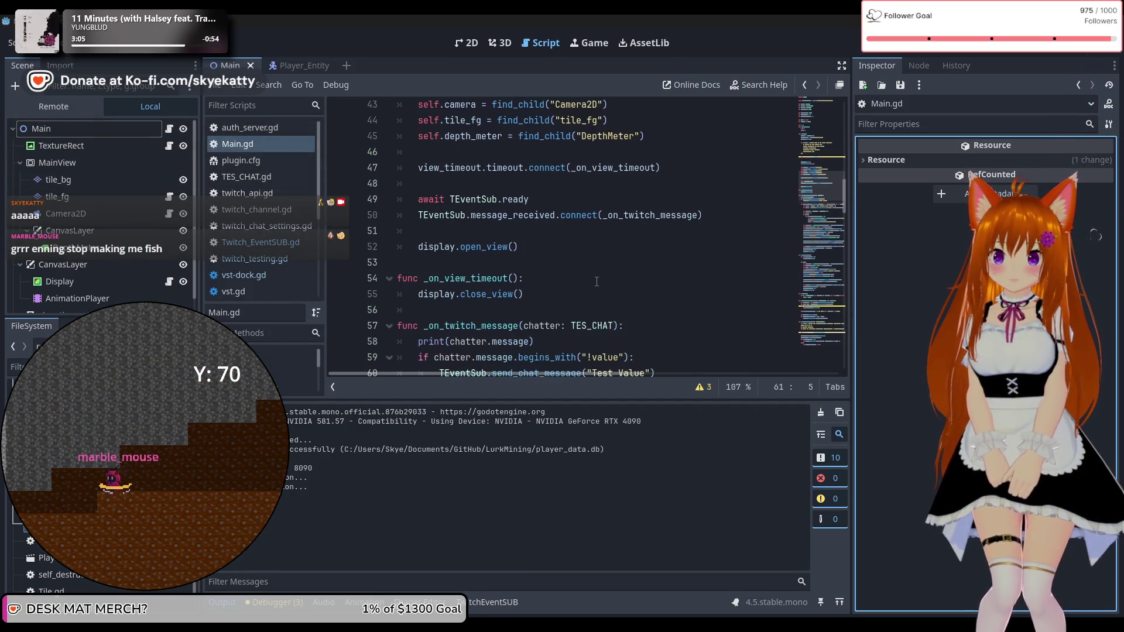
scroll(596, 281, "up", 2)
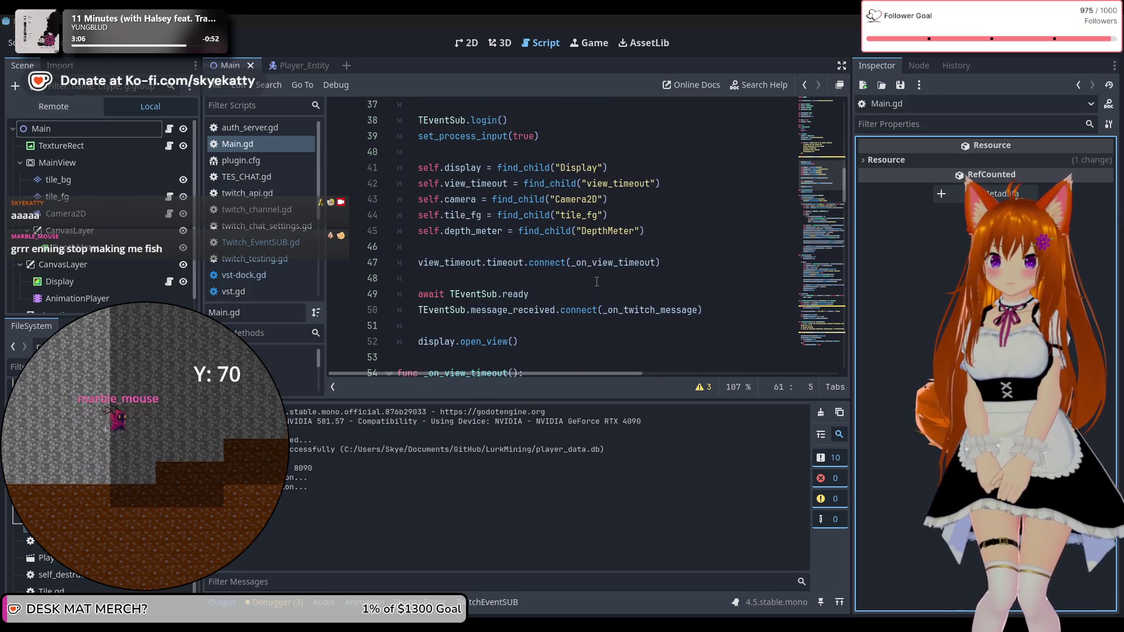
scroll(596, 282, "up", 1)
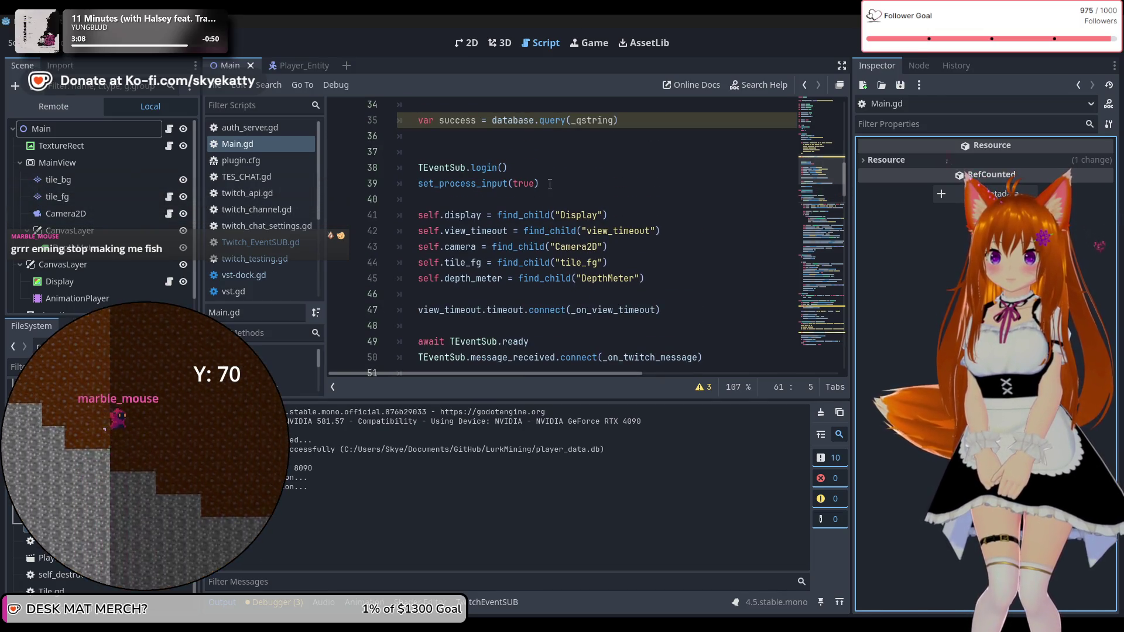
mouse_move(508, 169)
left_mouse_down()
mouse_move(430, 183)
mouse_move(420, 170)
left_mouse_up()
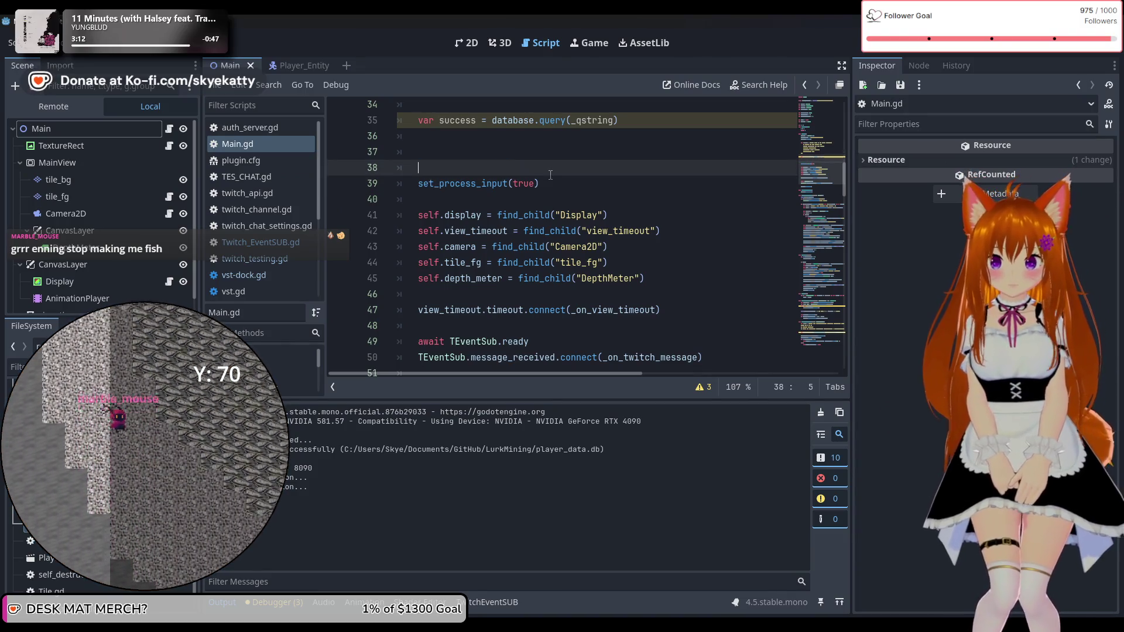
key("BackSpace")
key("BackSpace")
key("BackSpace")
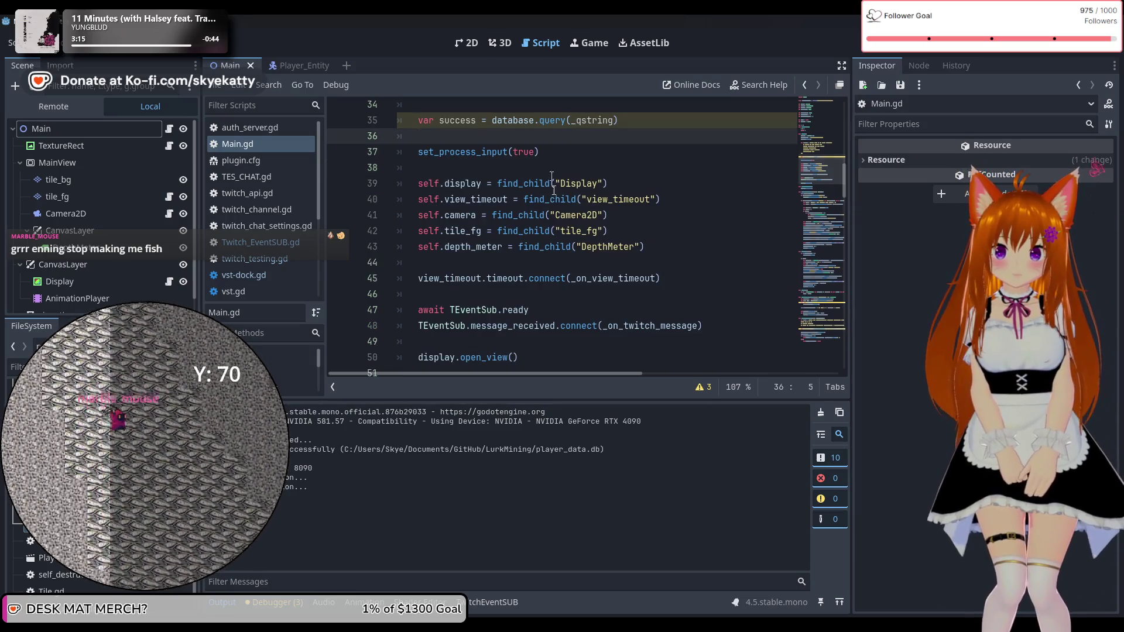
scroll(552, 185, "down", 1)
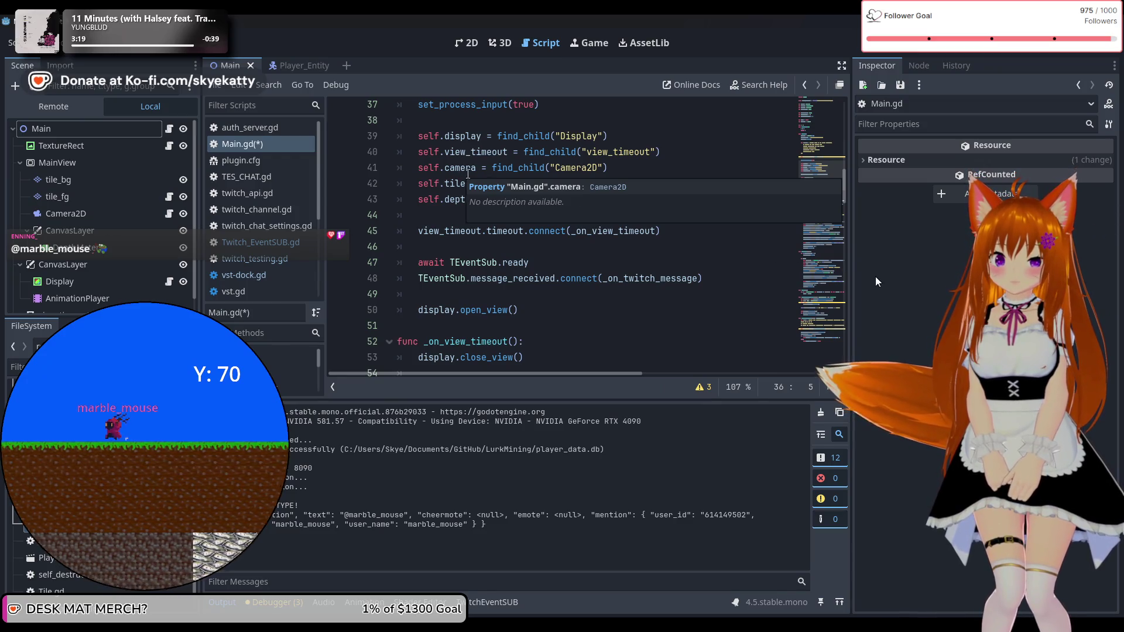
scroll(531, 244, "down", 7)
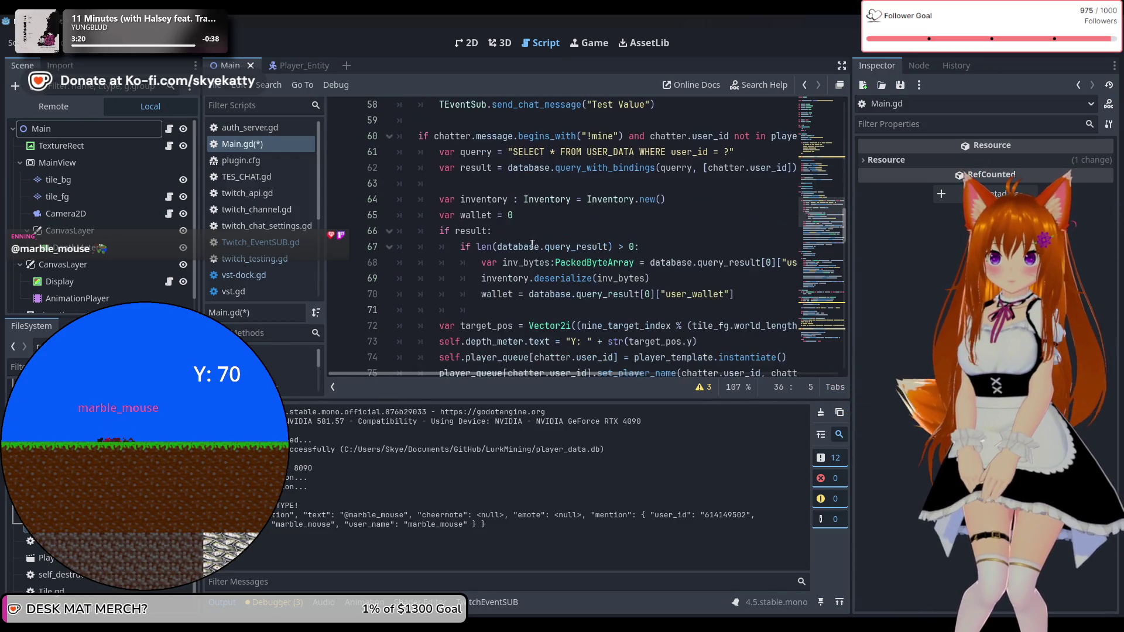
scroll(532, 244, "down", 4)
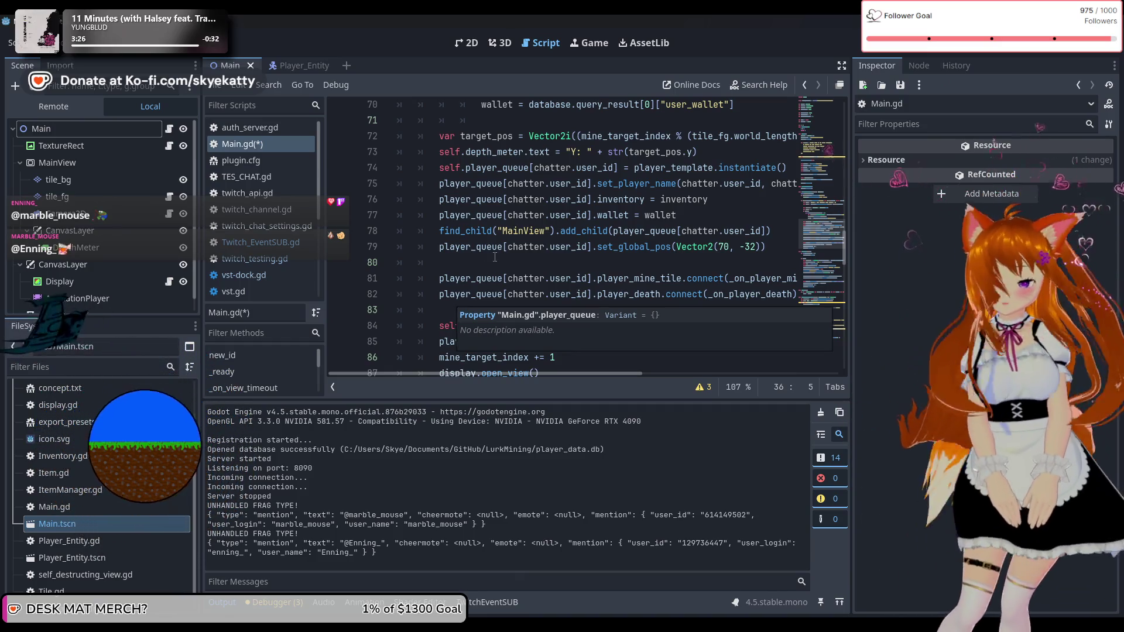
scroll(502, 257, "down", 1)
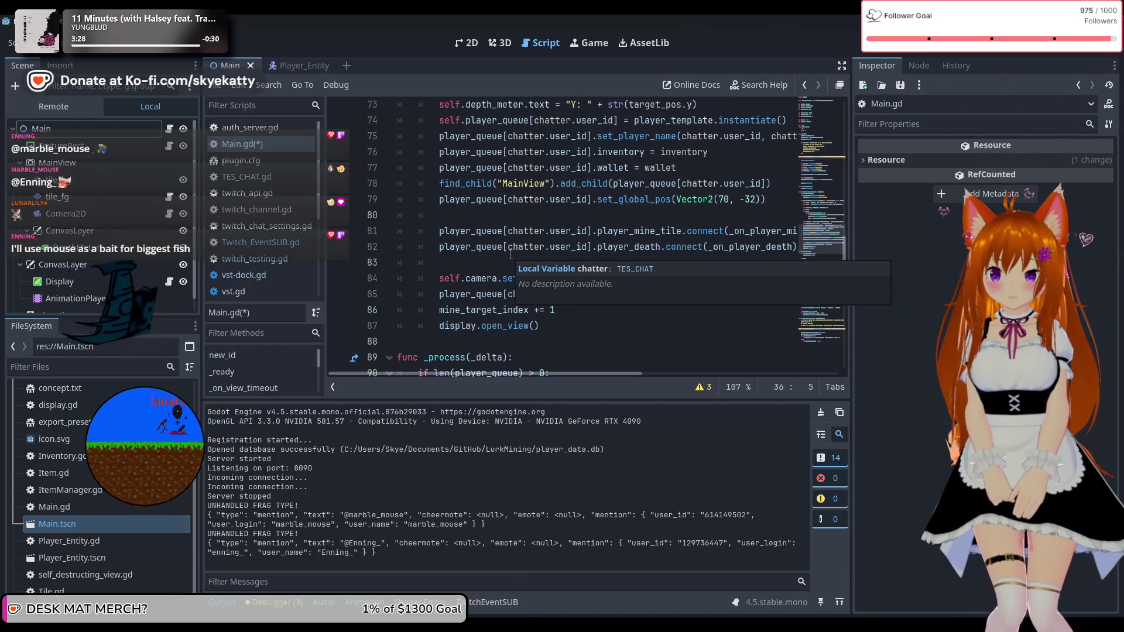
scroll(522, 274, "down", 4)
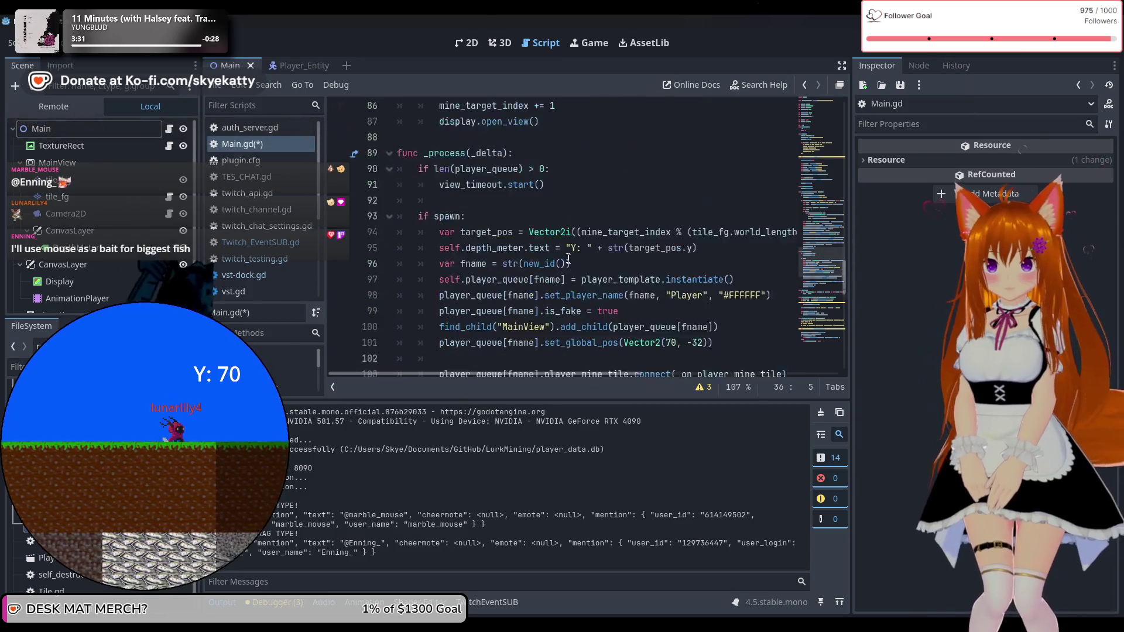
scroll(566, 258, "up", 6)
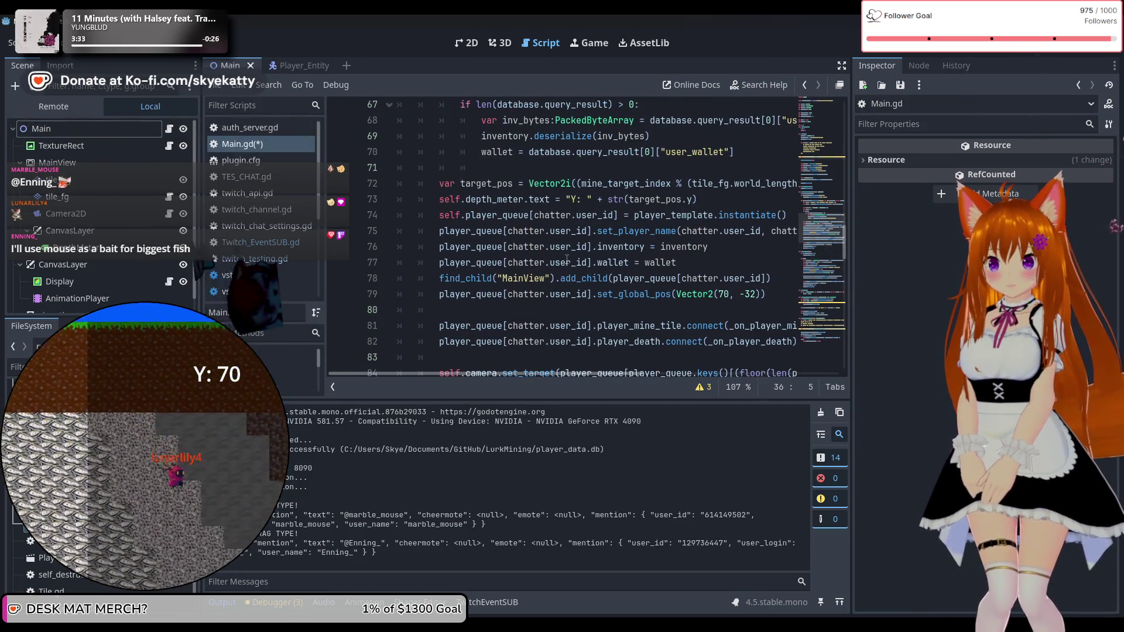
scroll(566, 258, "up", 1)
scroll(566, 258, "up", 5)
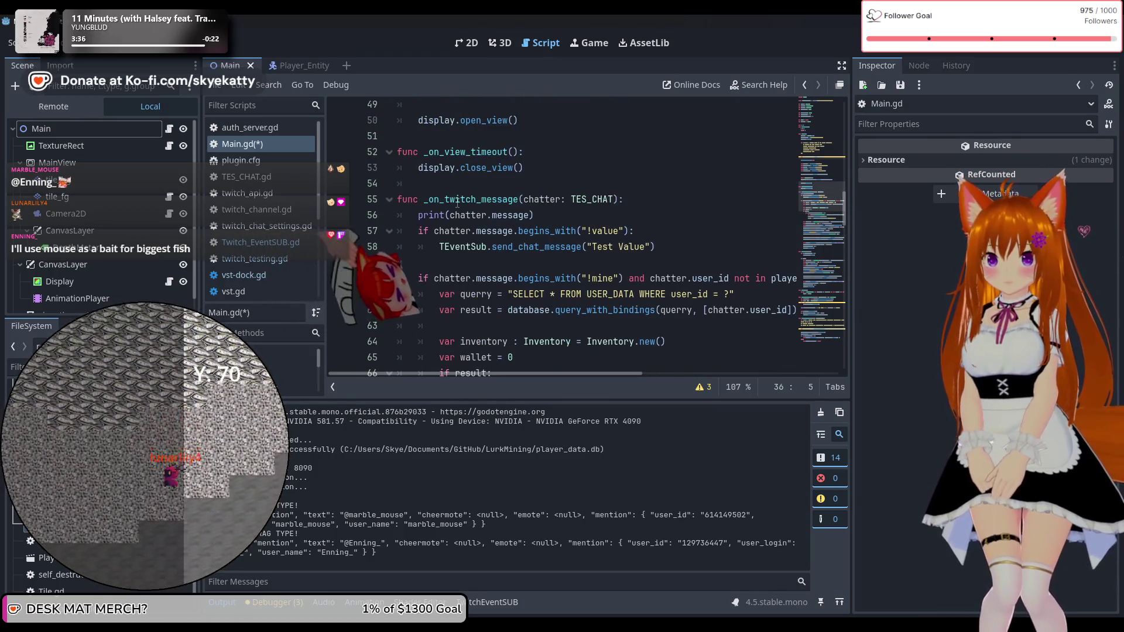
scroll(520, 220, "up", 2)
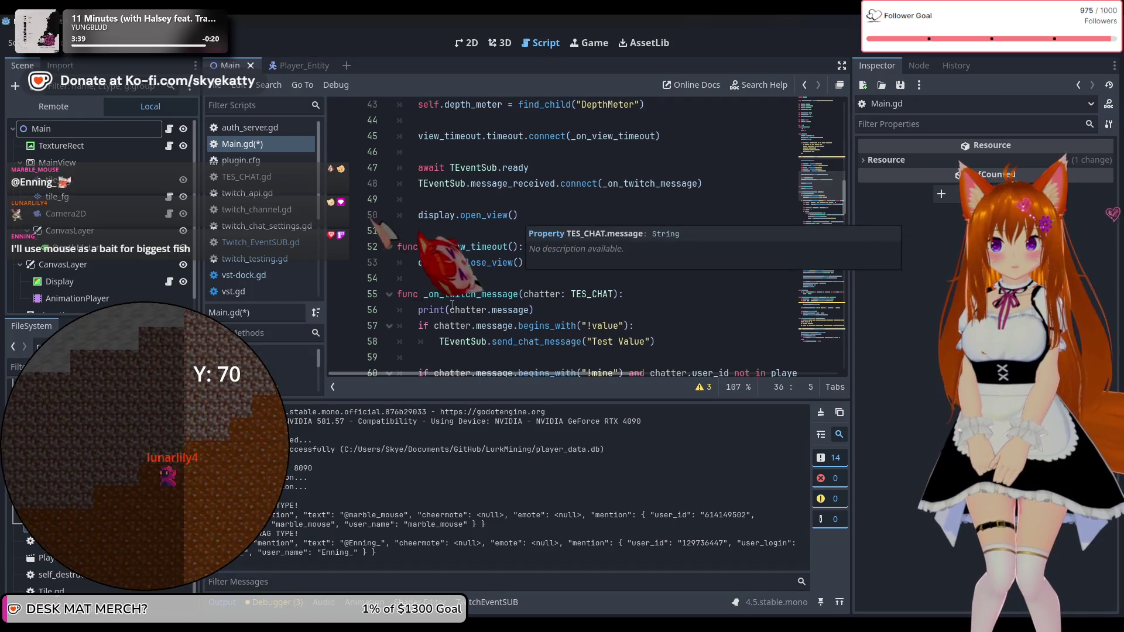
Step: Add a breakpoint on line 56 of _on_twitch_message with the Debugger panel showing
left_click_drag(423, 295, 472, 292)
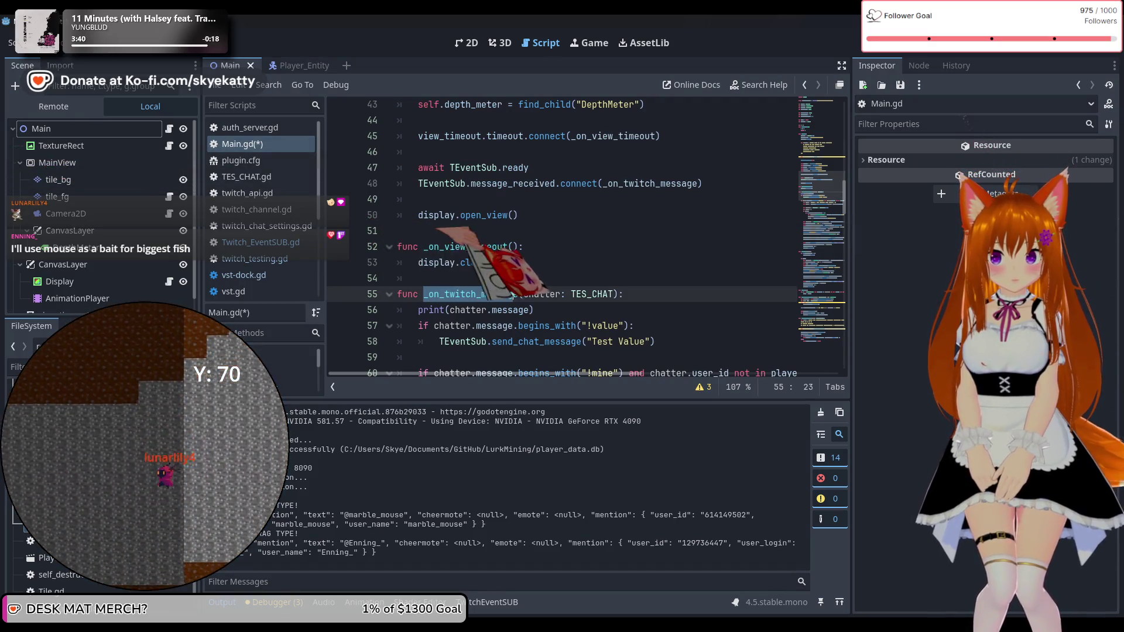
left_click(272, 602)
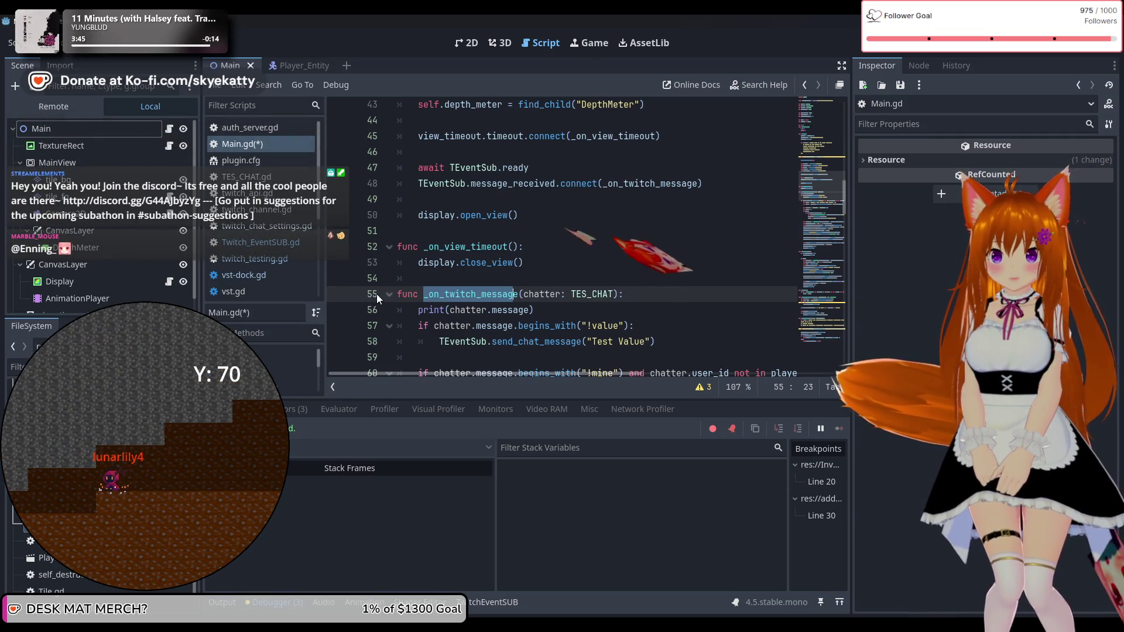
left_click(339, 310)
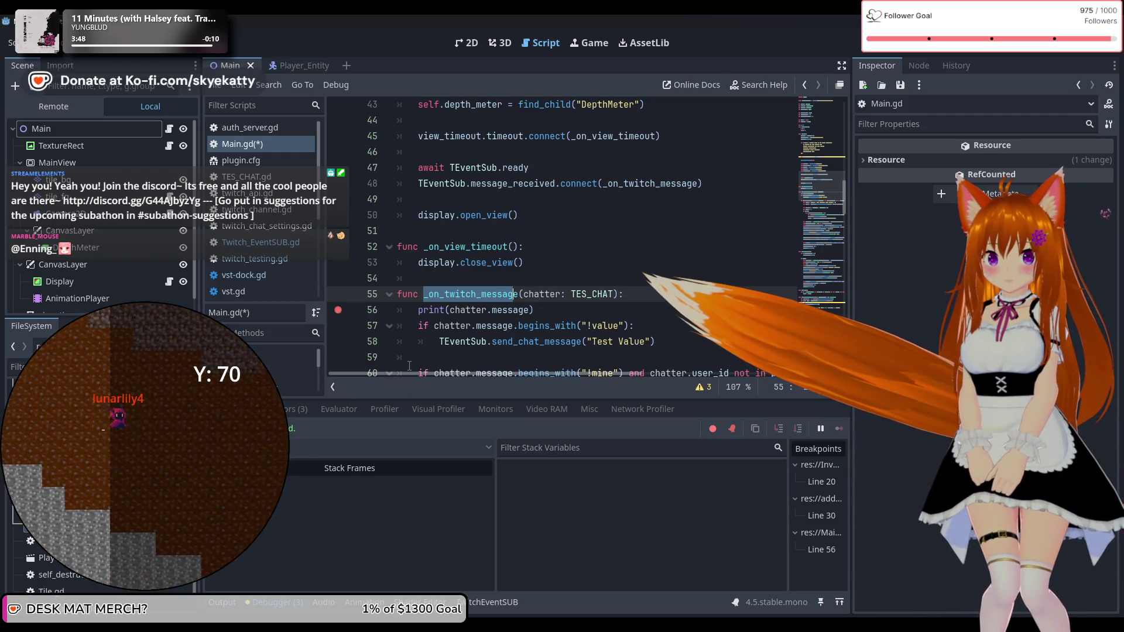
key("Up")
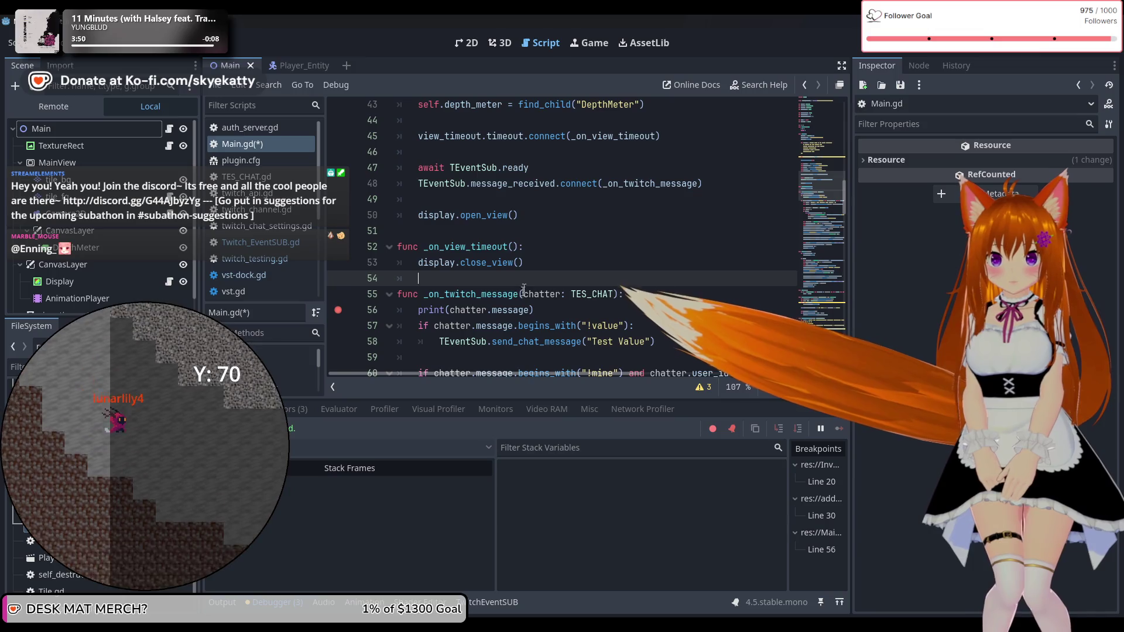
scroll(520, 295, "up", 2)
scroll(461, 234, "down", 1)
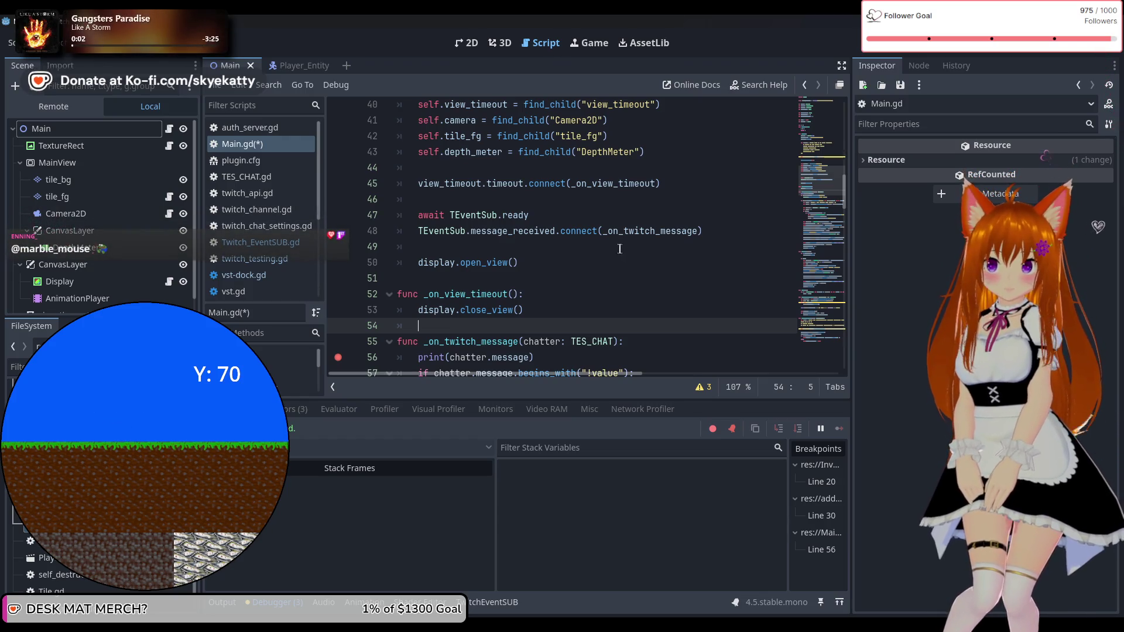
scroll(619, 250, "down", 10)
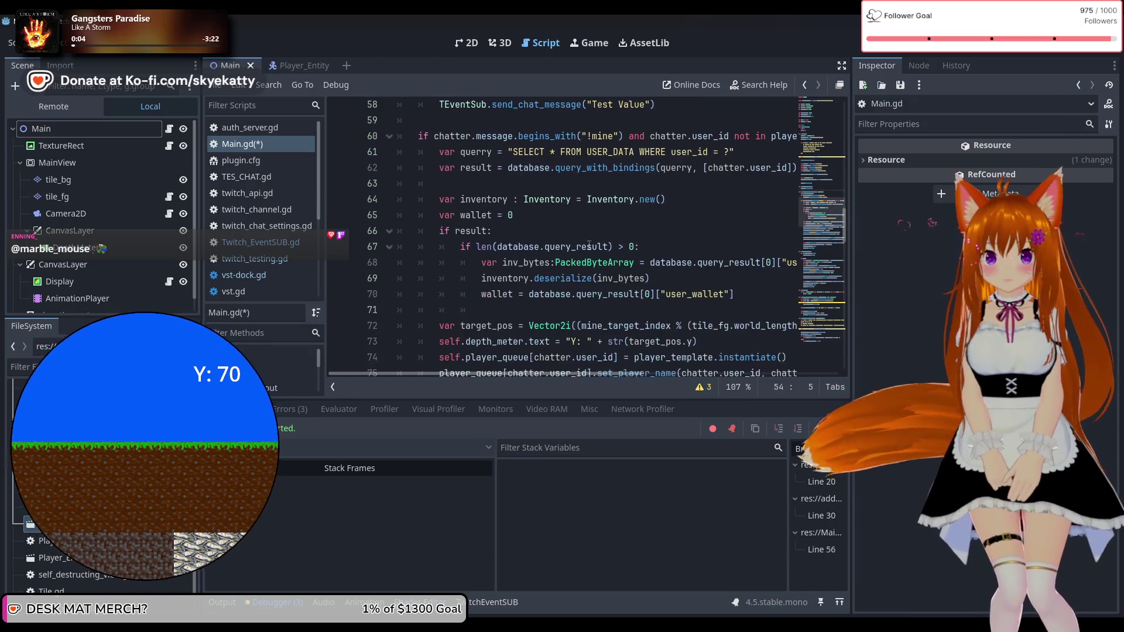
scroll(589, 244, "down", 5)
scroll(586, 247, "up", 12)
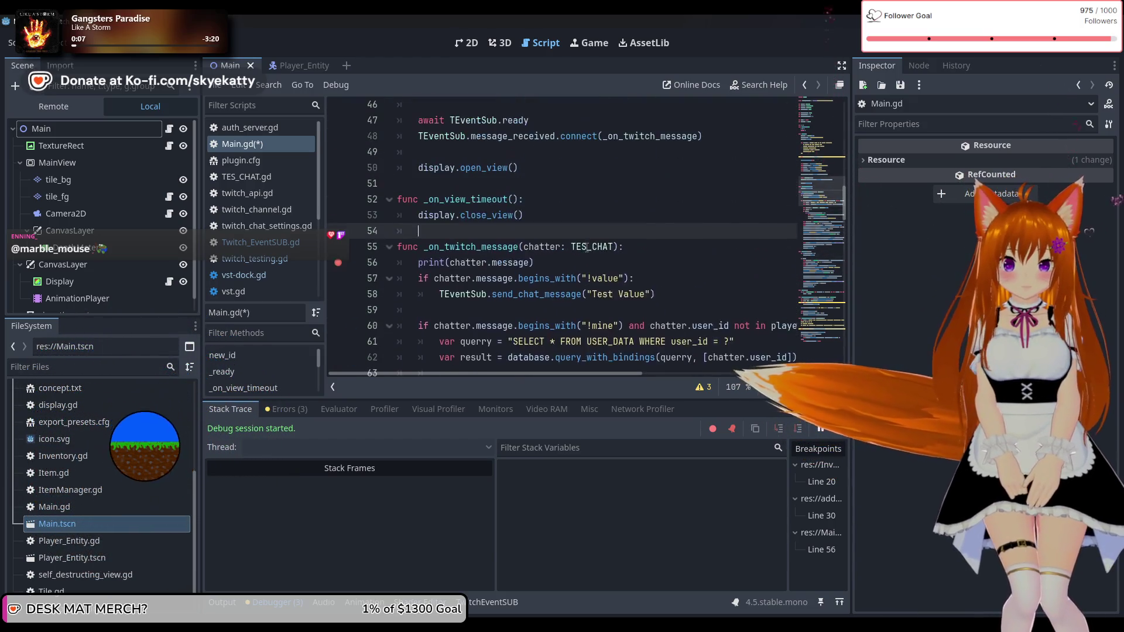
Step: Set a breakpoint on line 90 of Twitch_EventSUB.gd, where the parsed chat message is emitted
left_click(270, 243)
scroll(547, 268, "down", 9)
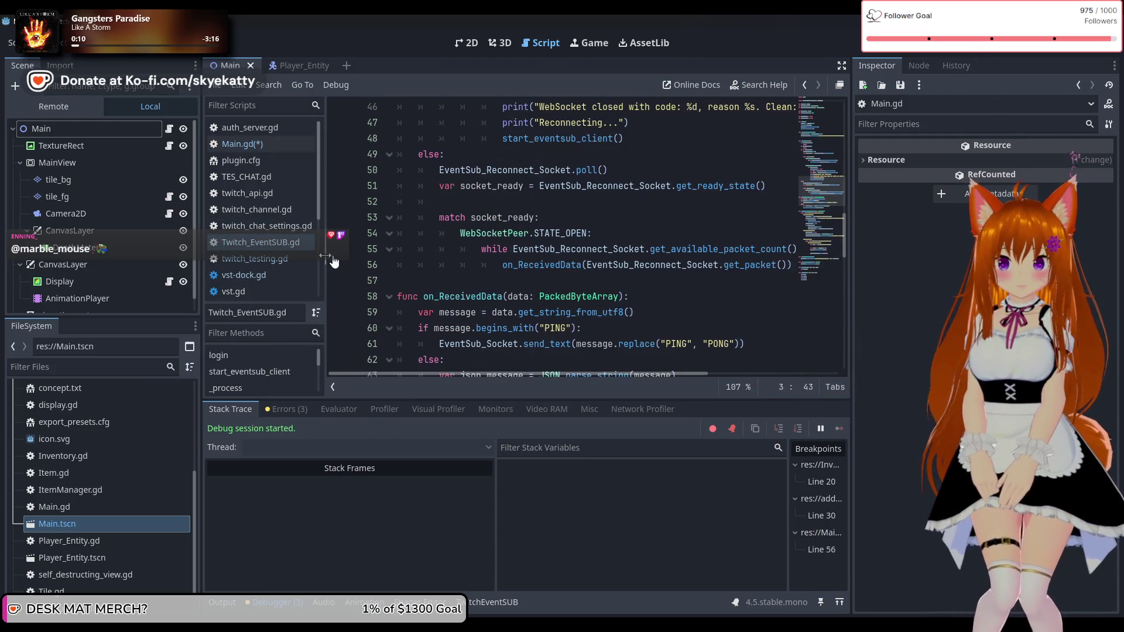
scroll(512, 243, "down", 3)
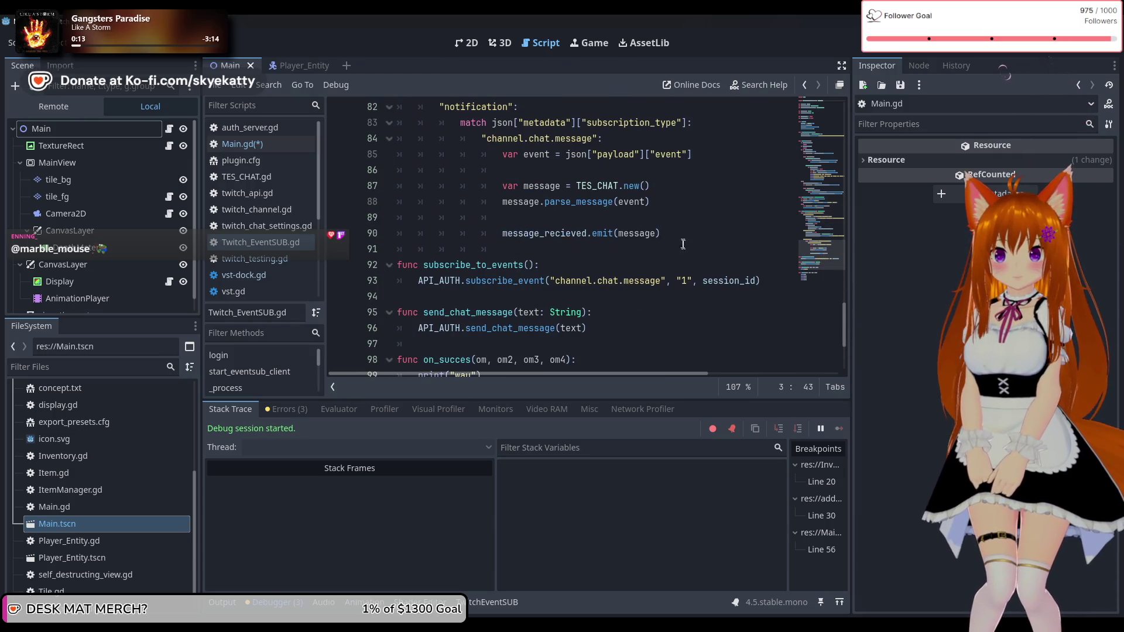
scroll(585, 237, "up", 2)
left_click(626, 326)
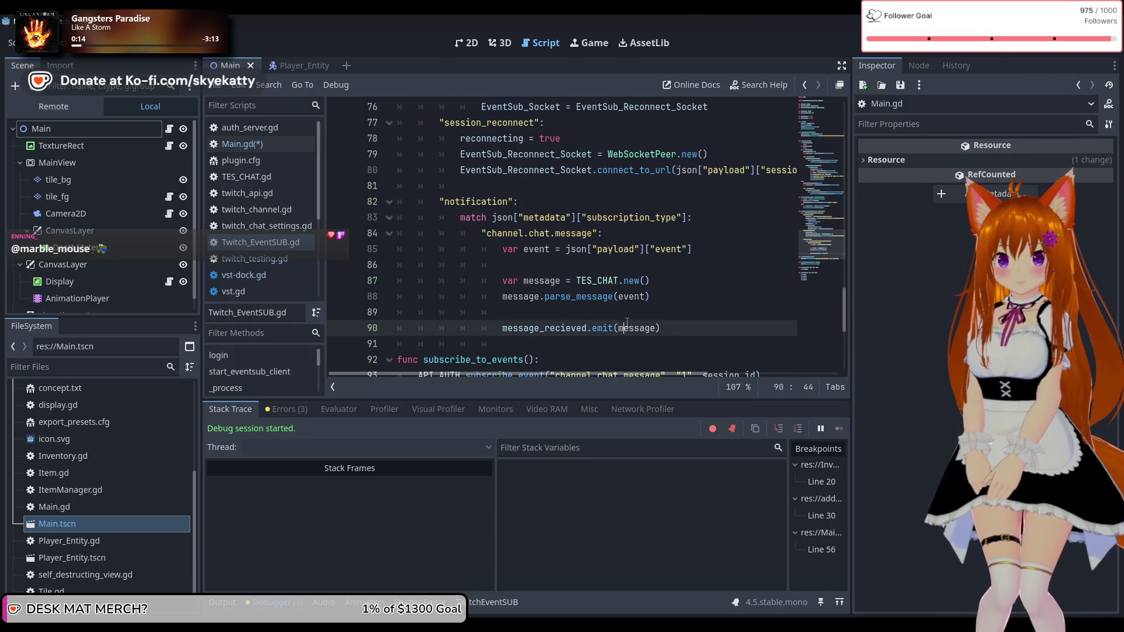
left_click(571, 328)
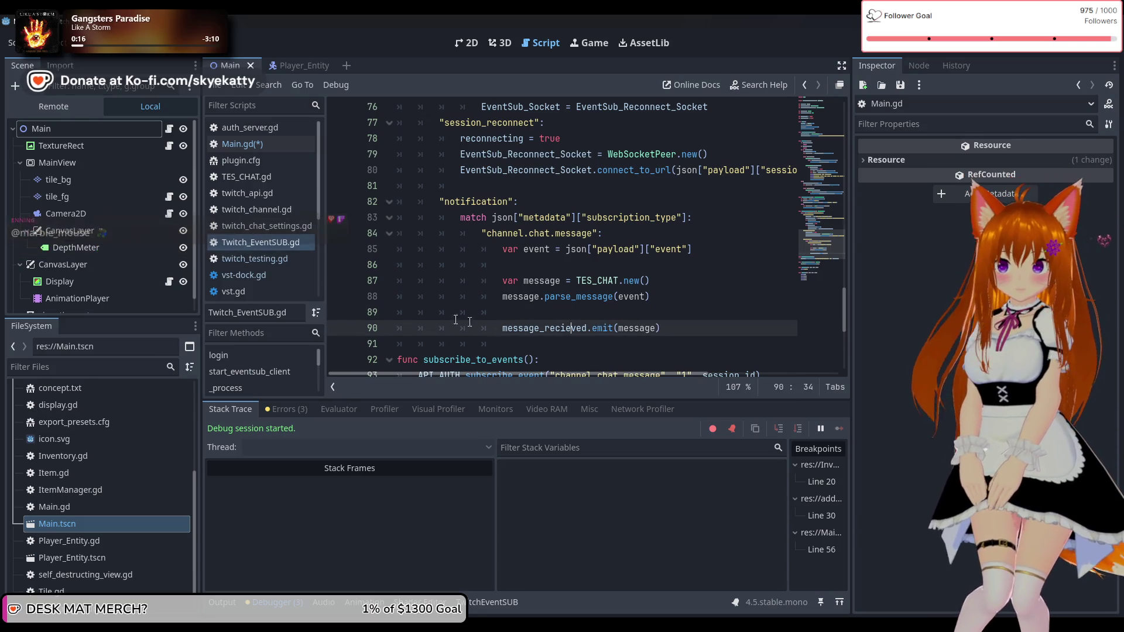
left_click(548, 311)
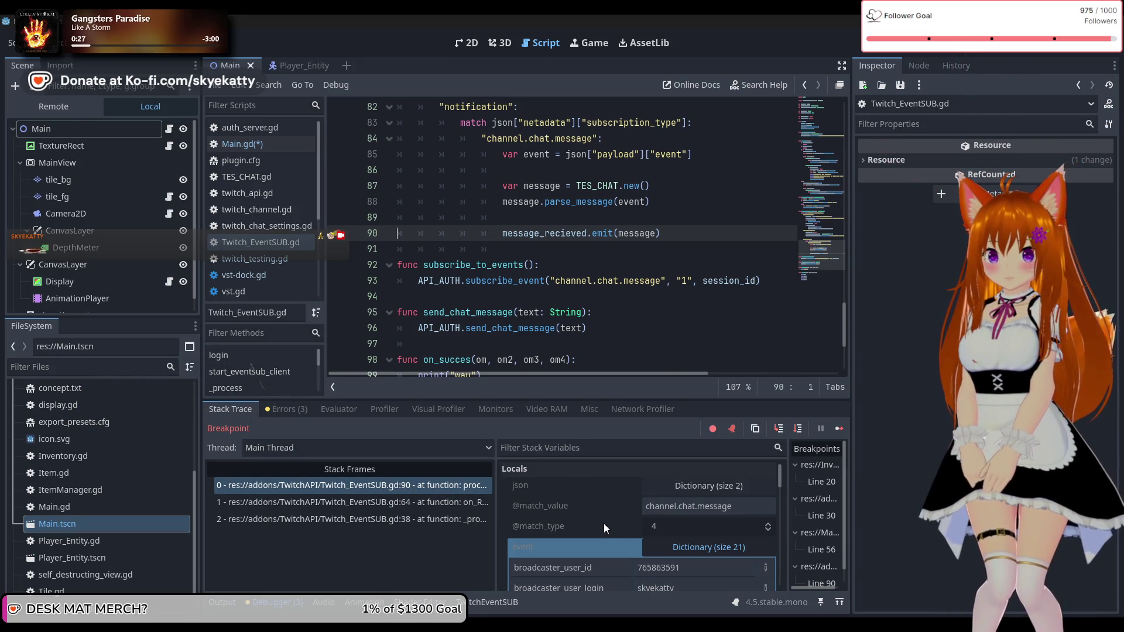
Step: Continue execution past the line 90 breakpoint and bring up the Output log
scroll(608, 348, "up", 1)
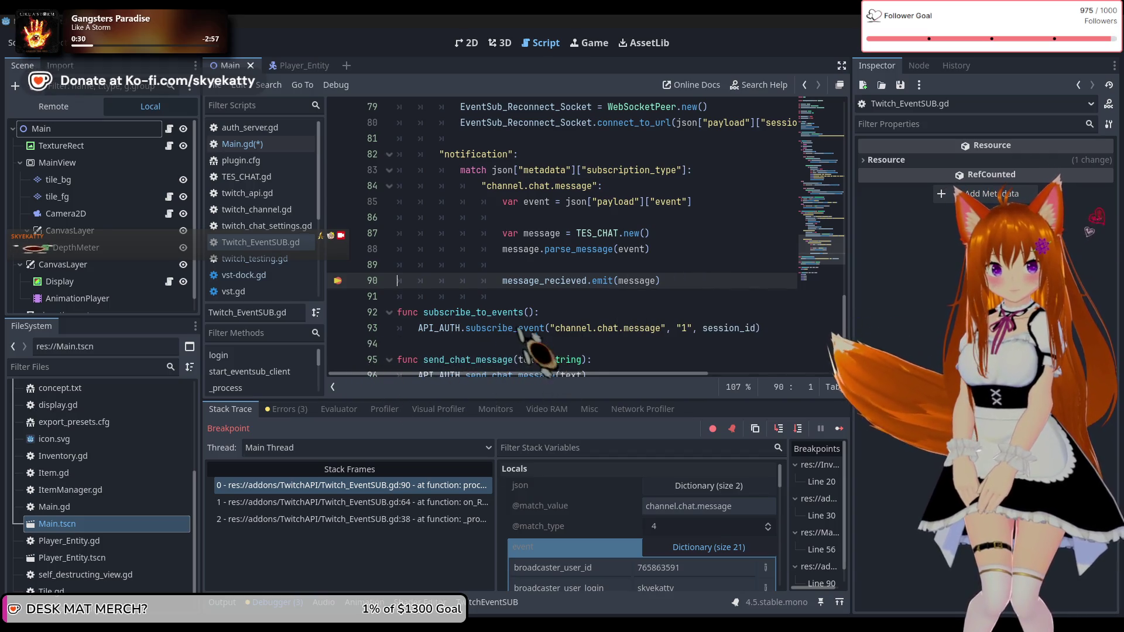
key("F12")
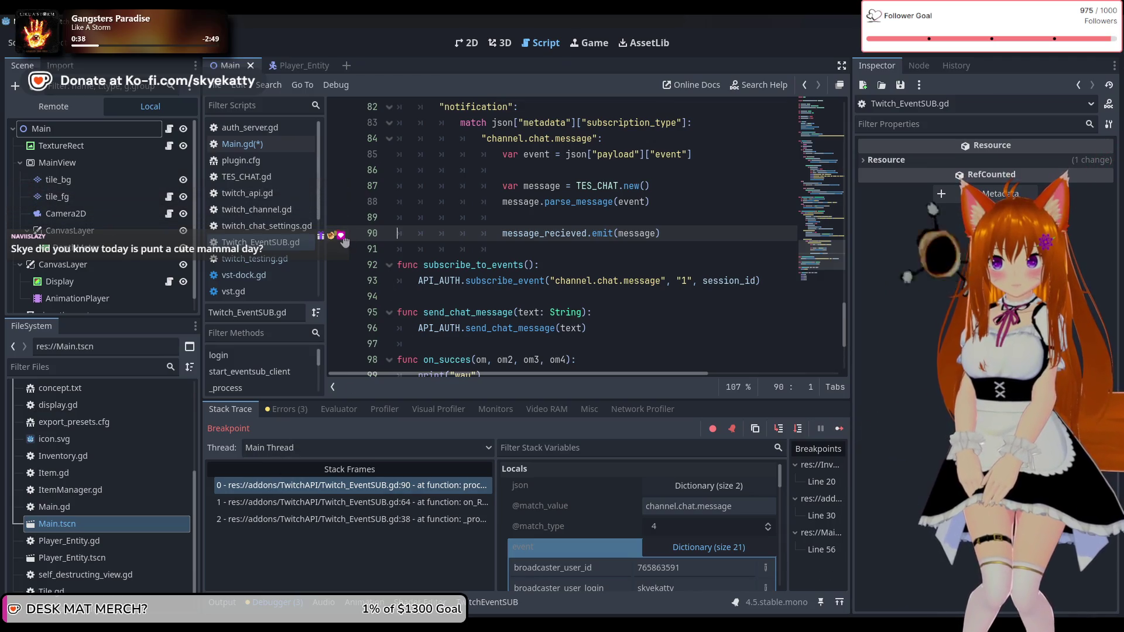
left_click(843, 428)
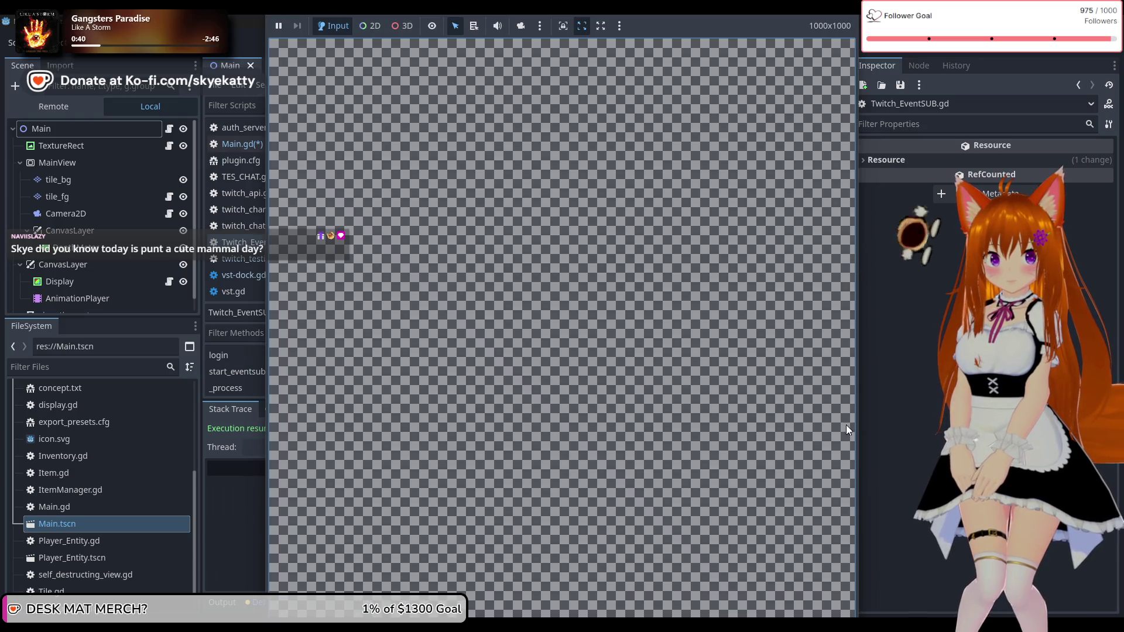
left_click(906, 451)
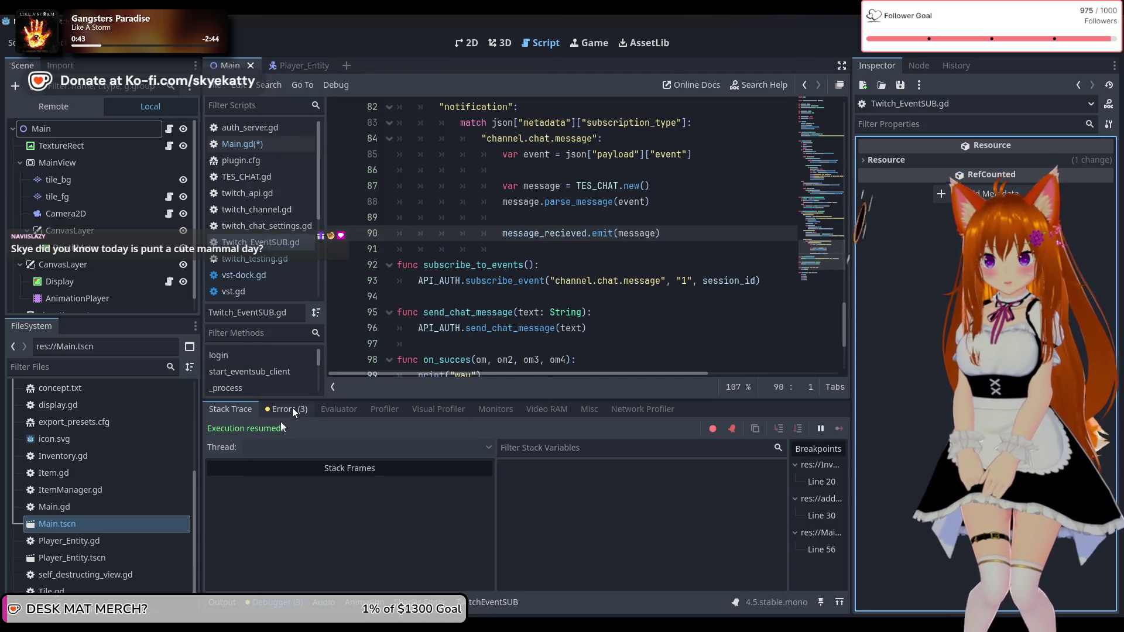
left_click(229, 603)
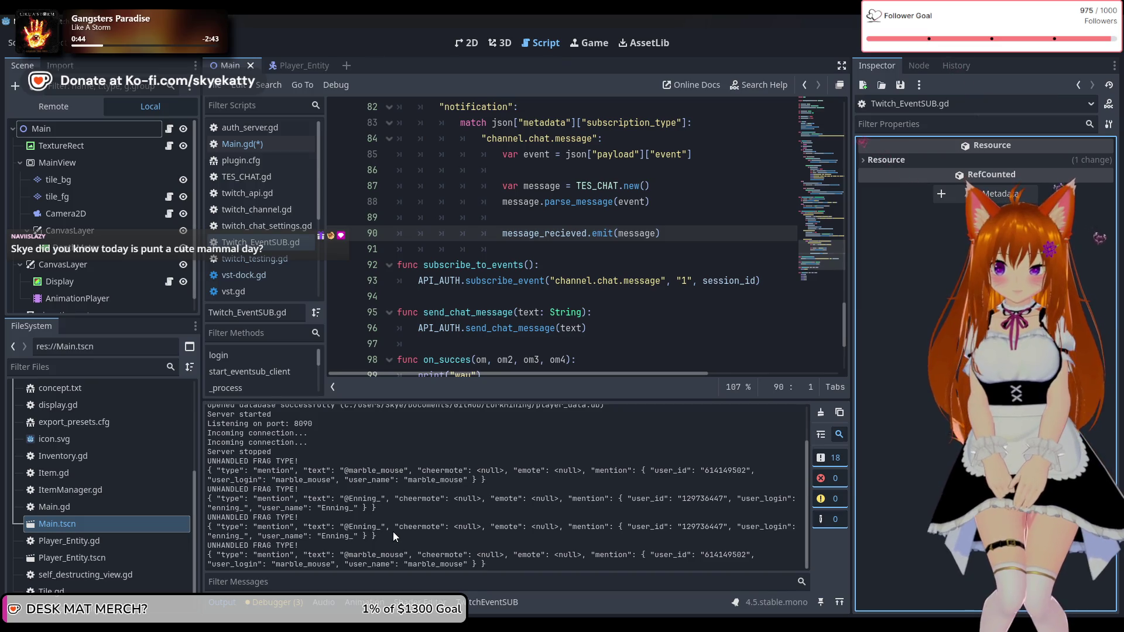
scroll(602, 317, "up", 3)
scroll(602, 317, "down", 3)
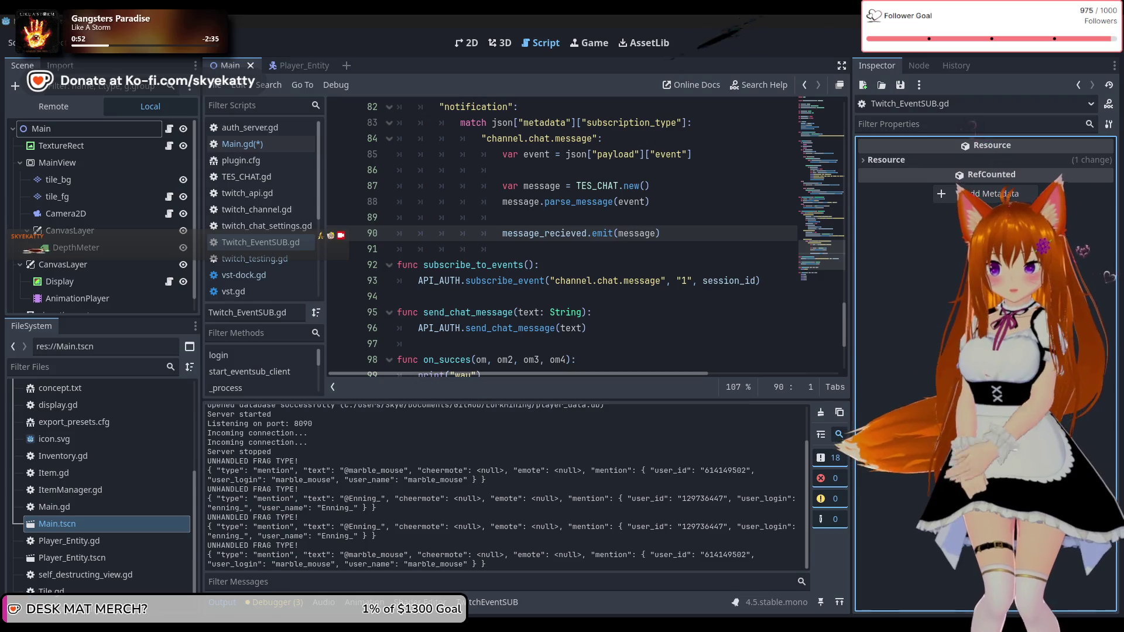
scroll(452, 490, "up", 2)
scroll(454, 486, "down", 2)
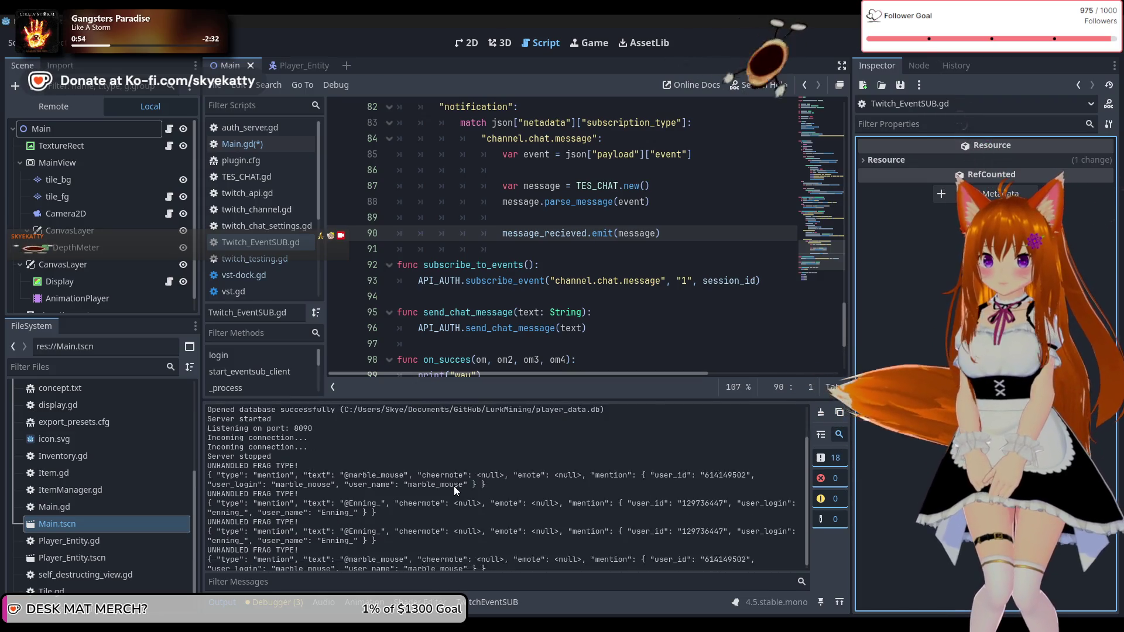
scroll(532, 258, "up", 8)
scroll(531, 257, "up", 1)
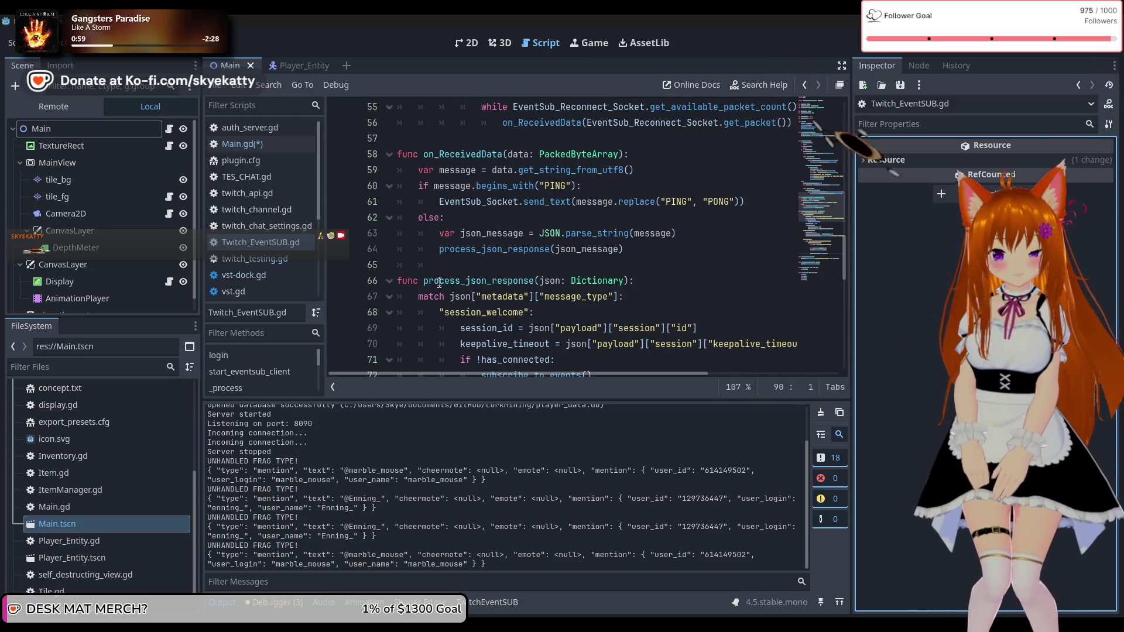
scroll(648, 295, "down", 3)
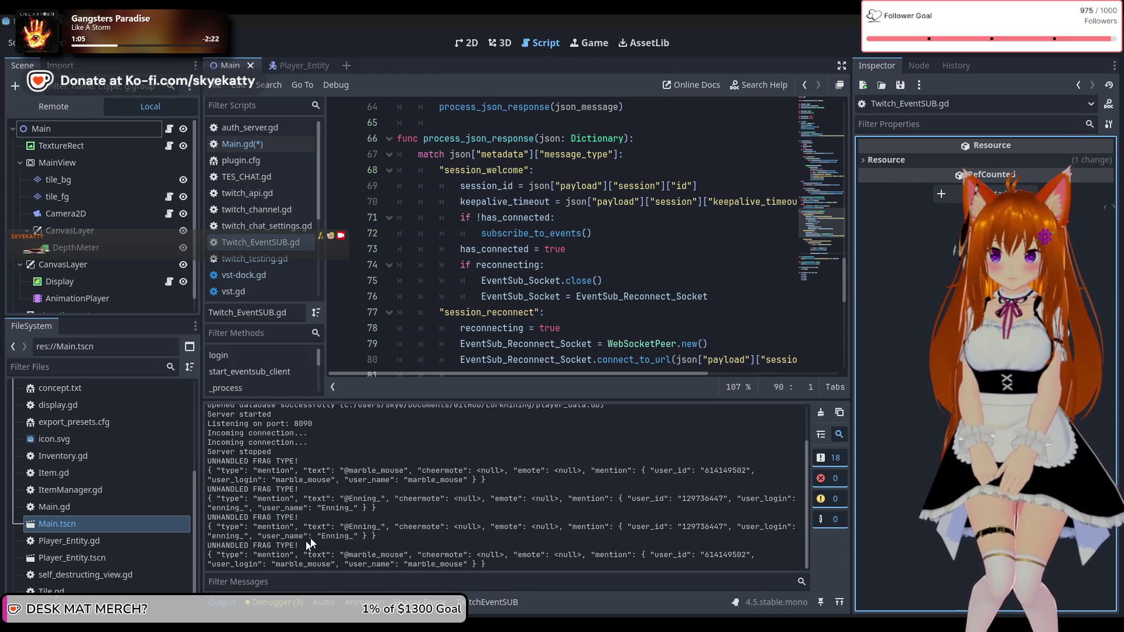
scroll(581, 269, "up", 1)
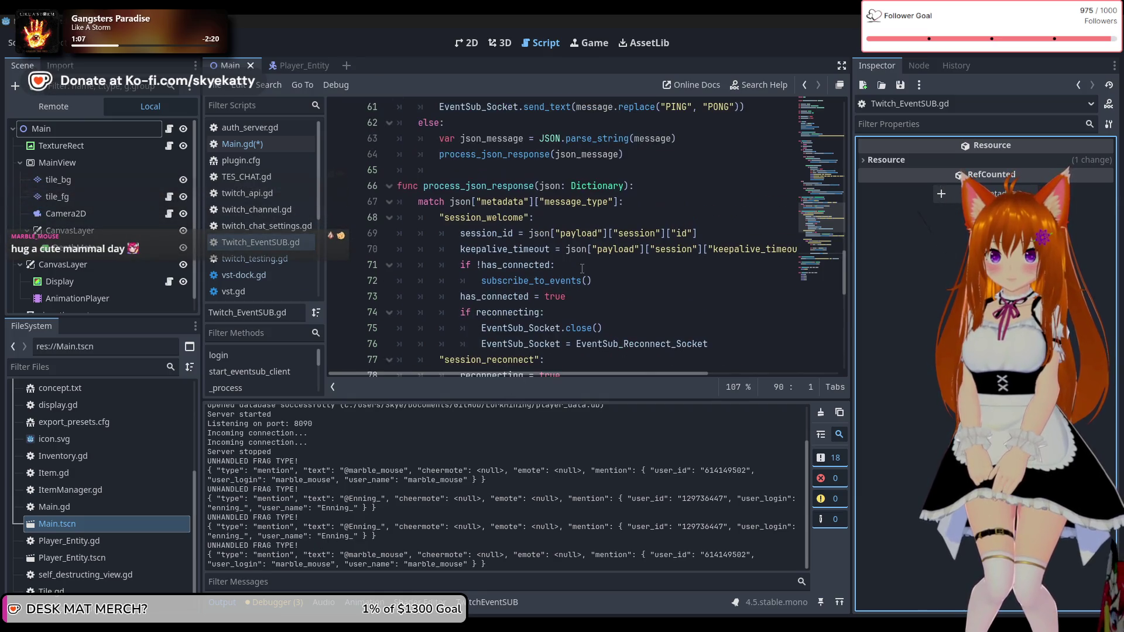
scroll(582, 268, "up", 4)
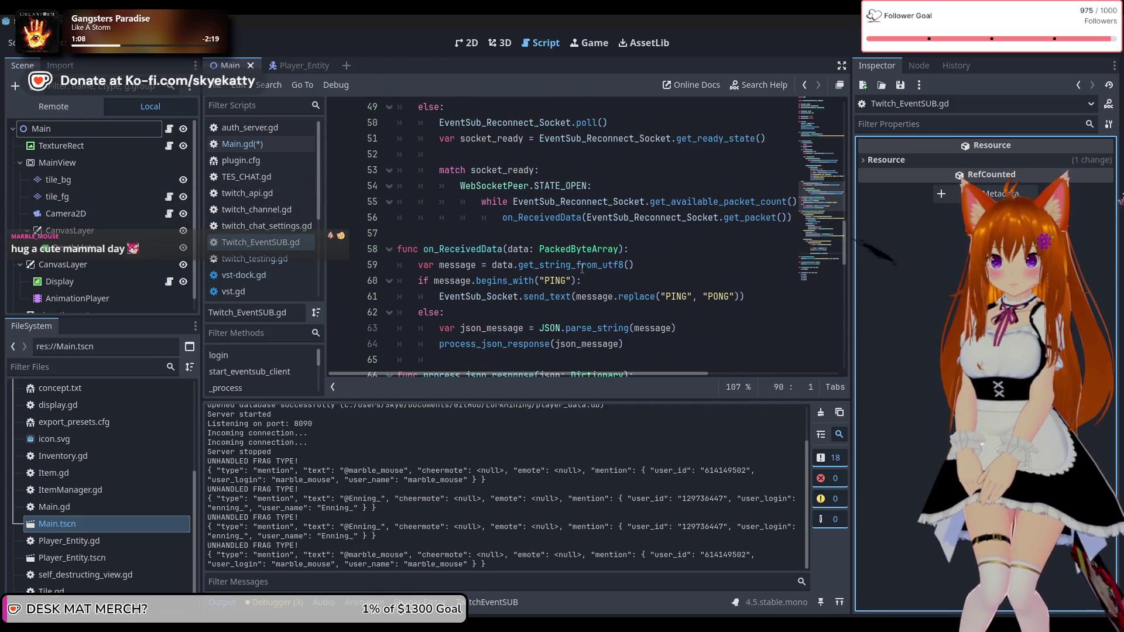
scroll(469, 293, "up", 2)
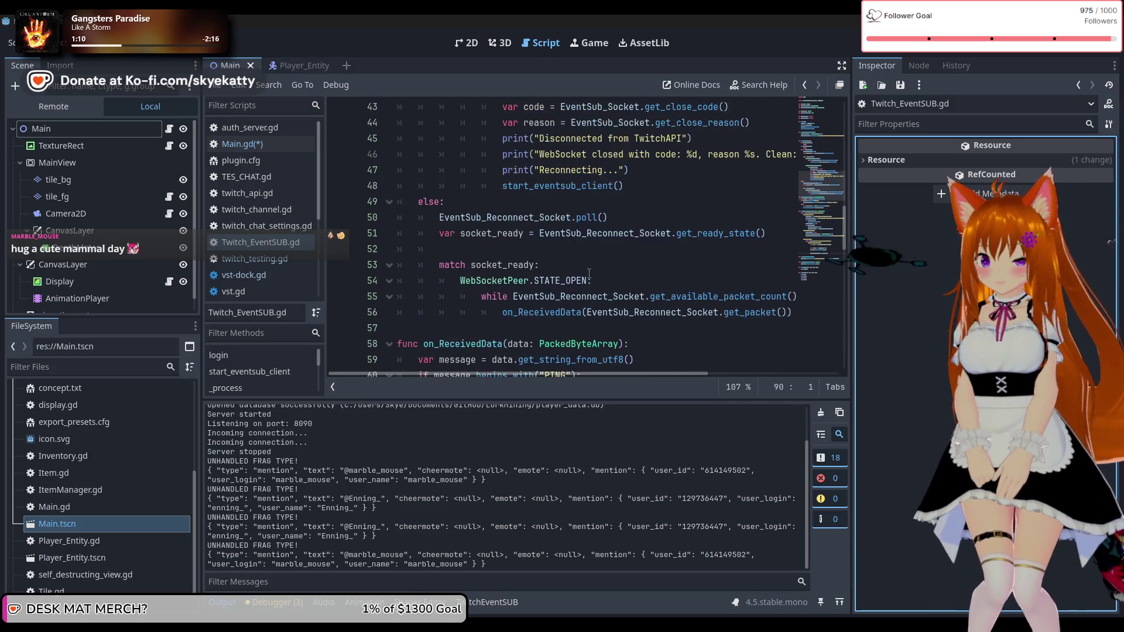
scroll(585, 268, "down", 10)
scroll(584, 268, "down", 4)
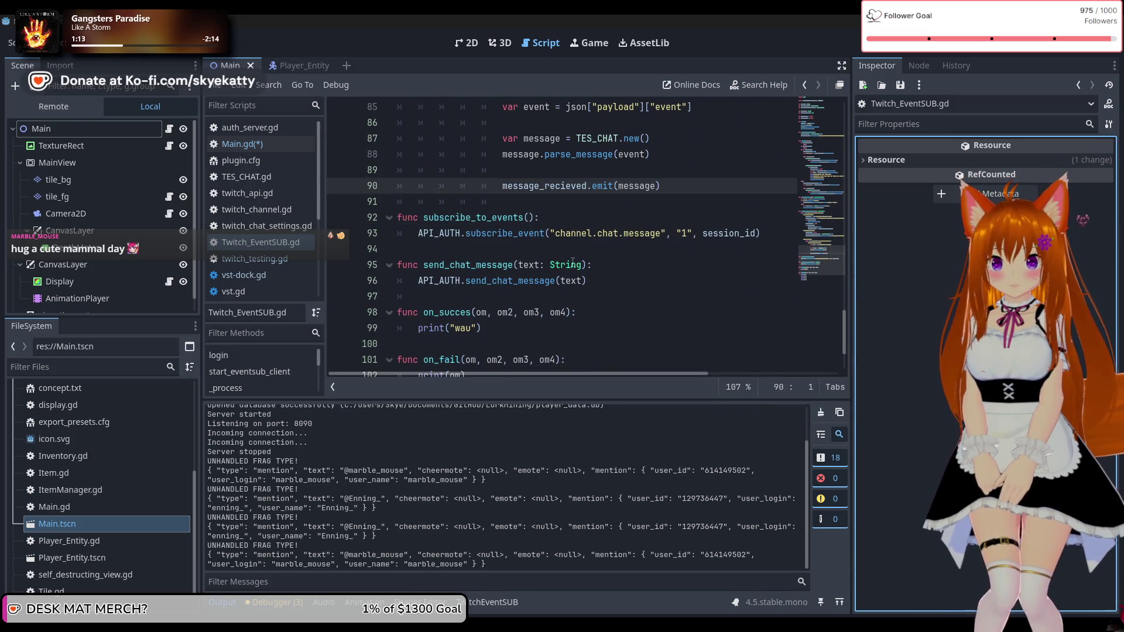
left_click(619, 186)
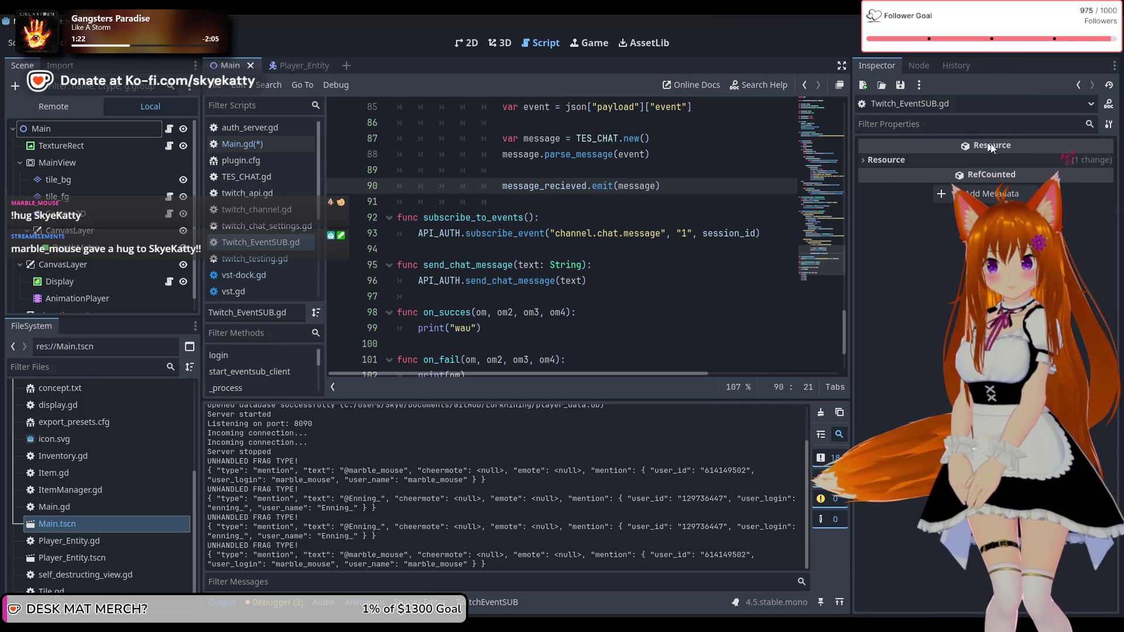
scroll(622, 195, "up", 3)
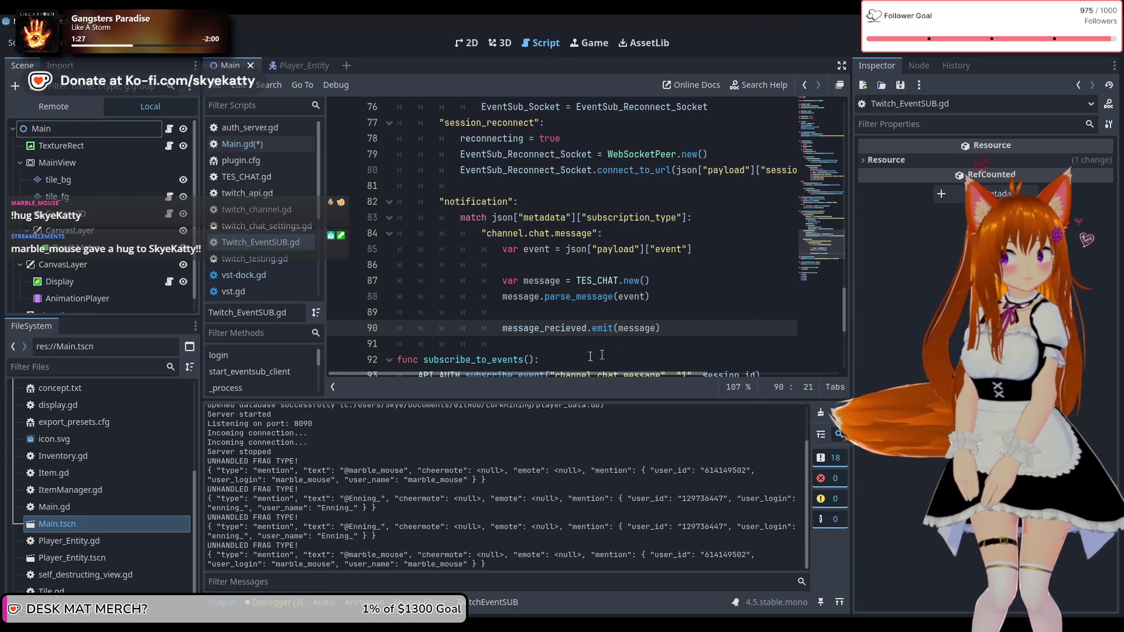
double_click(558, 329)
scroll(584, 317, "up", 18)
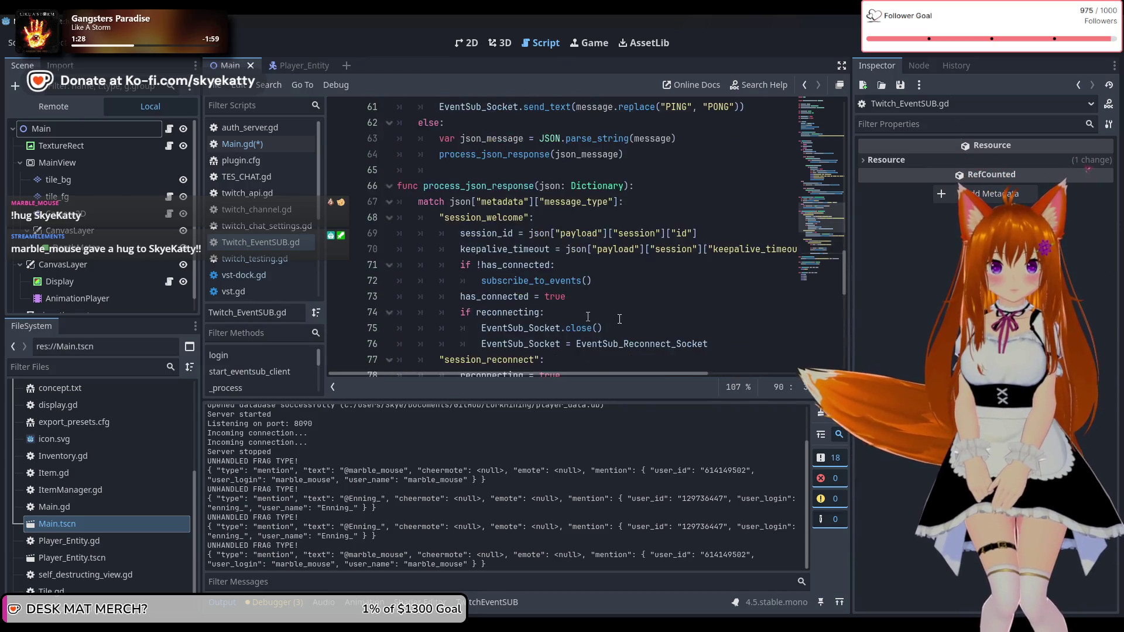
left_click_drag(826, 159, 816, 66)
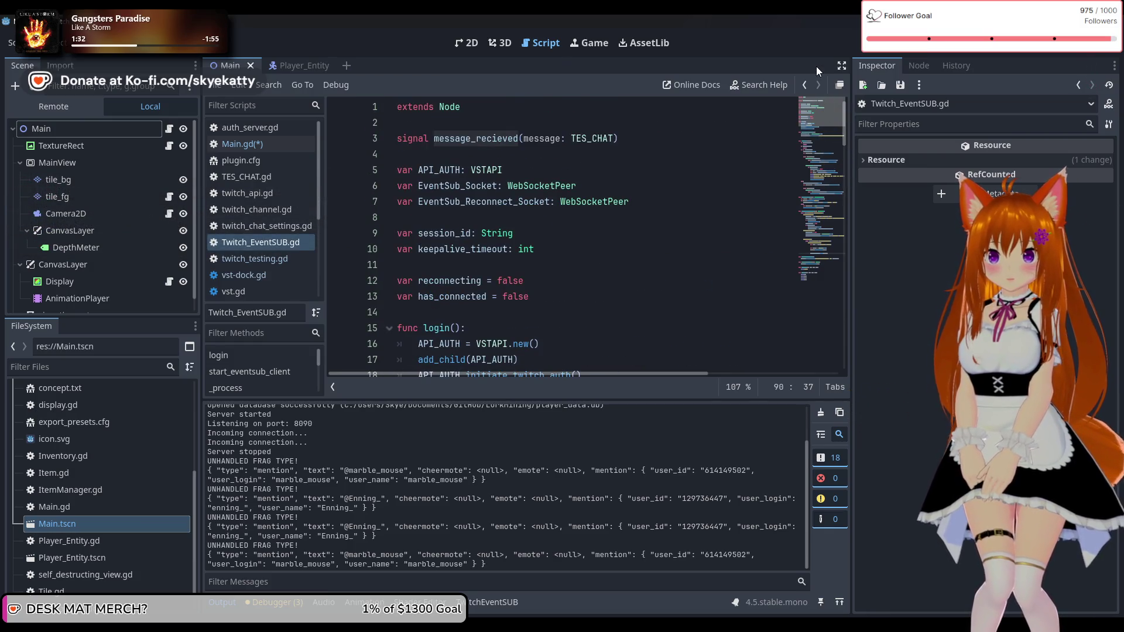
mouse_move(816, 66)
left_mouse_down()
mouse_move(824, 286)
mouse_move(824, 255)
left_mouse_up()
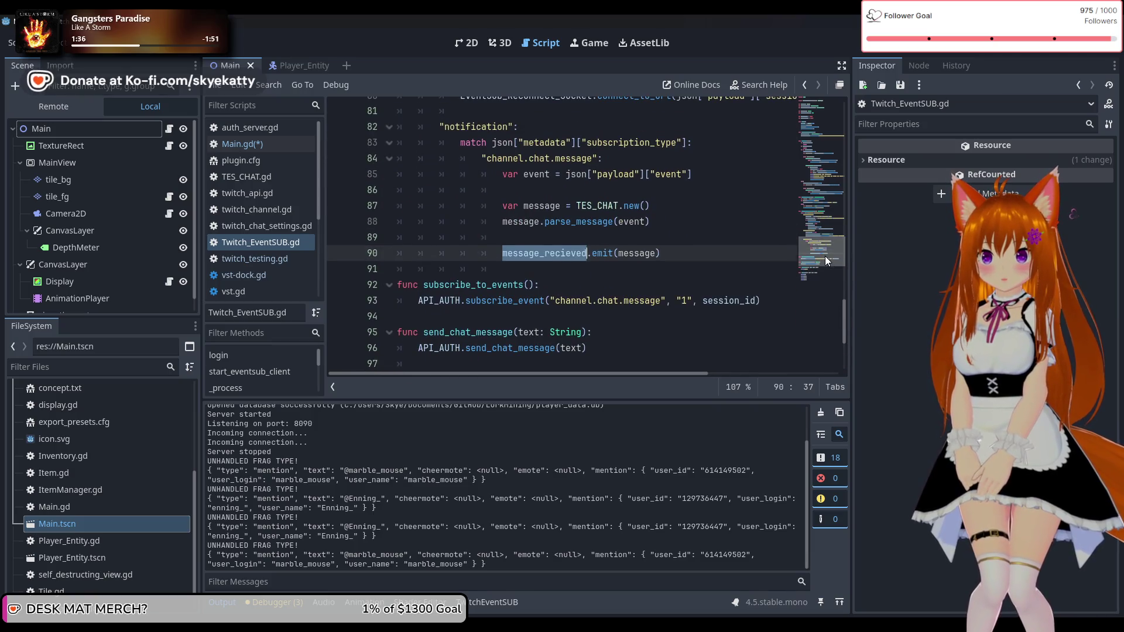
left_click(655, 237)
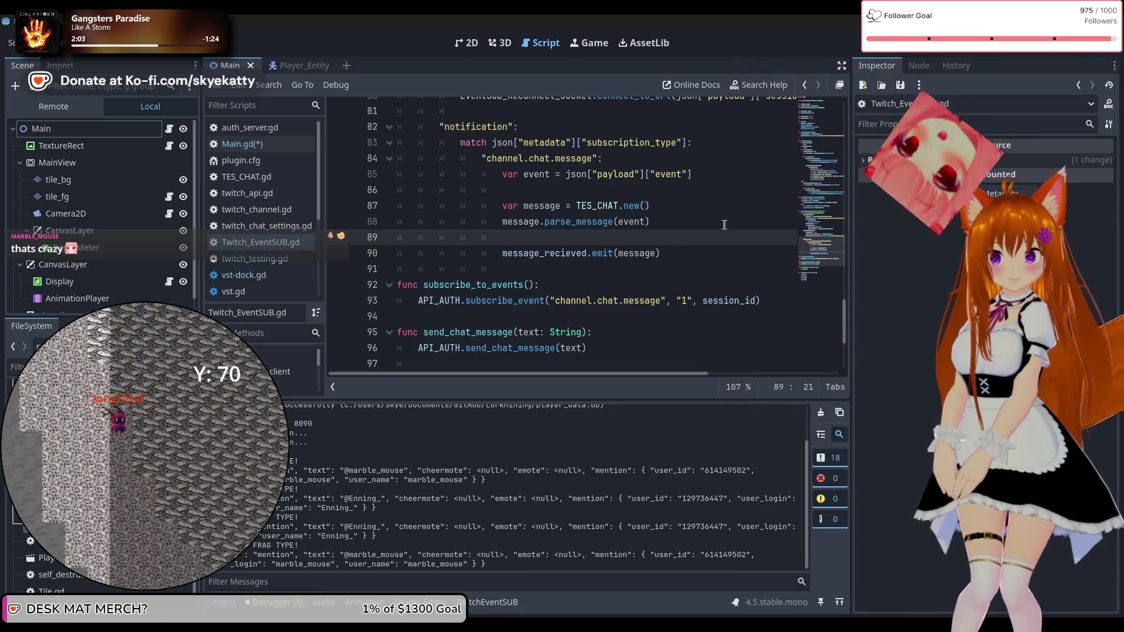
Step: Select the message_recieved emit line in Twitch_EventSUB.gd, then switch to Main.gd
left_click_drag(664, 253, 502, 254)
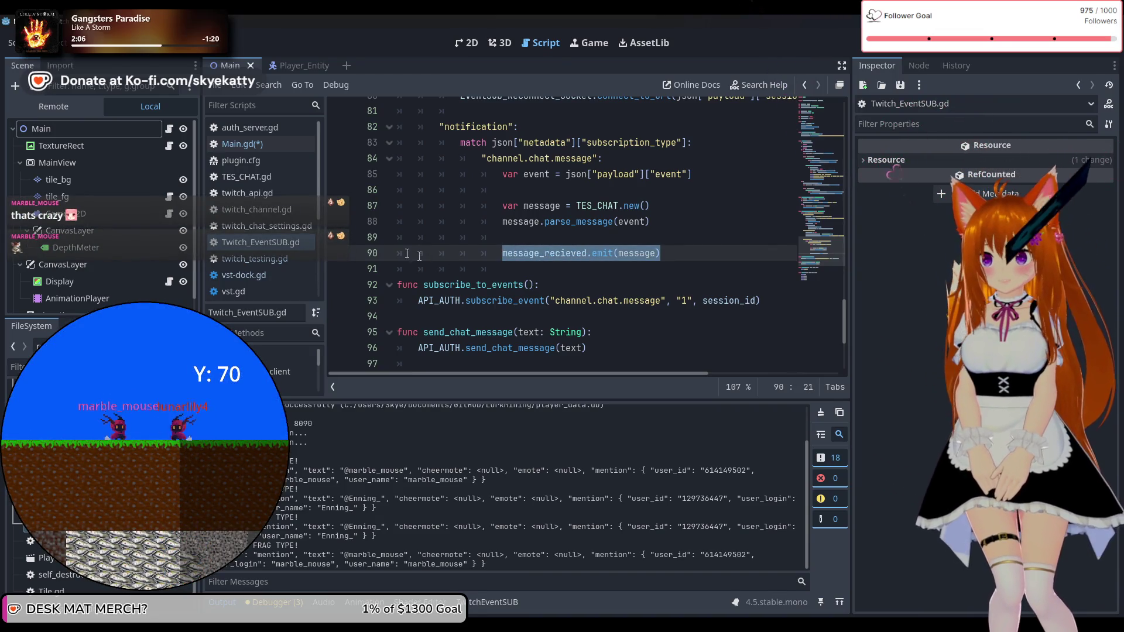
left_click(262, 145)
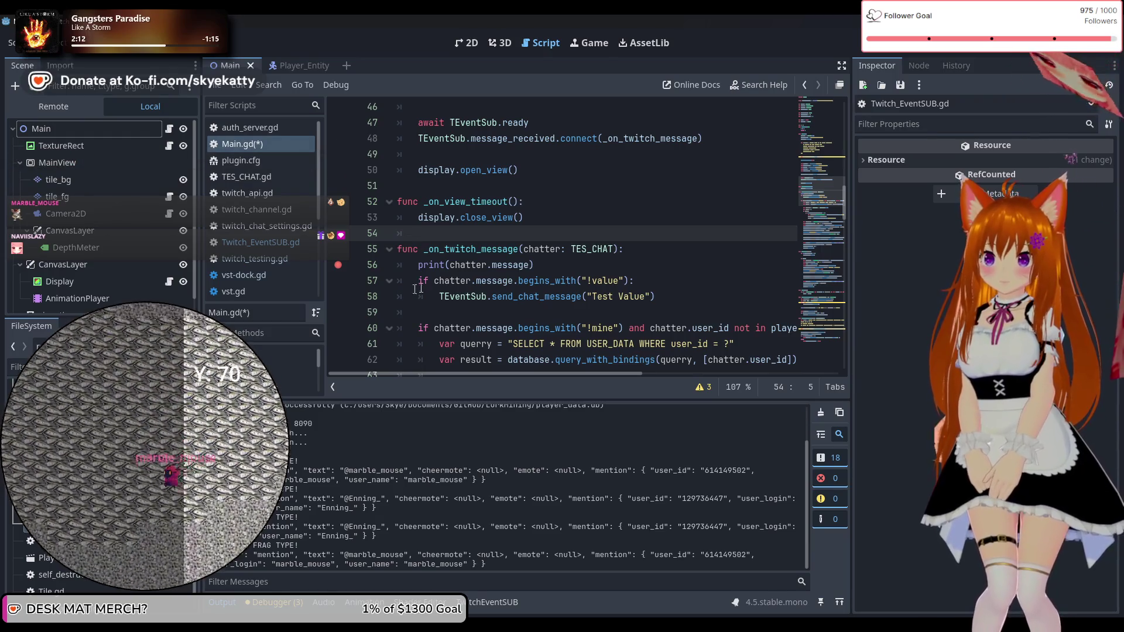
Step: Save Main.gd with Ctrl+S and stop the running game with F8
key("ctrl+s")
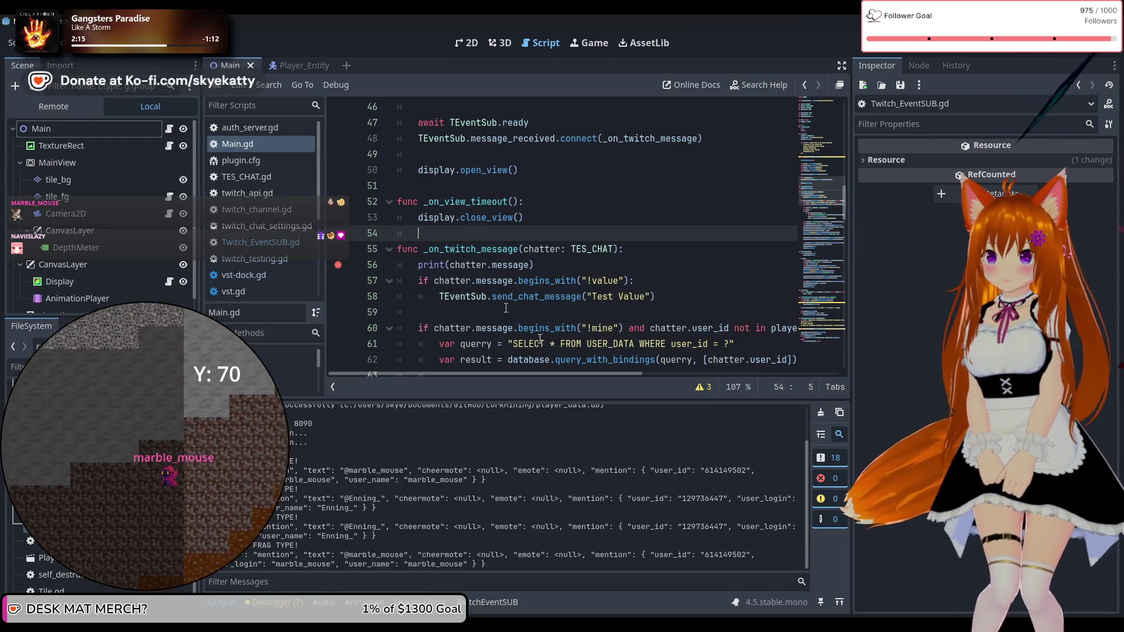
mouse_move(614, 624)
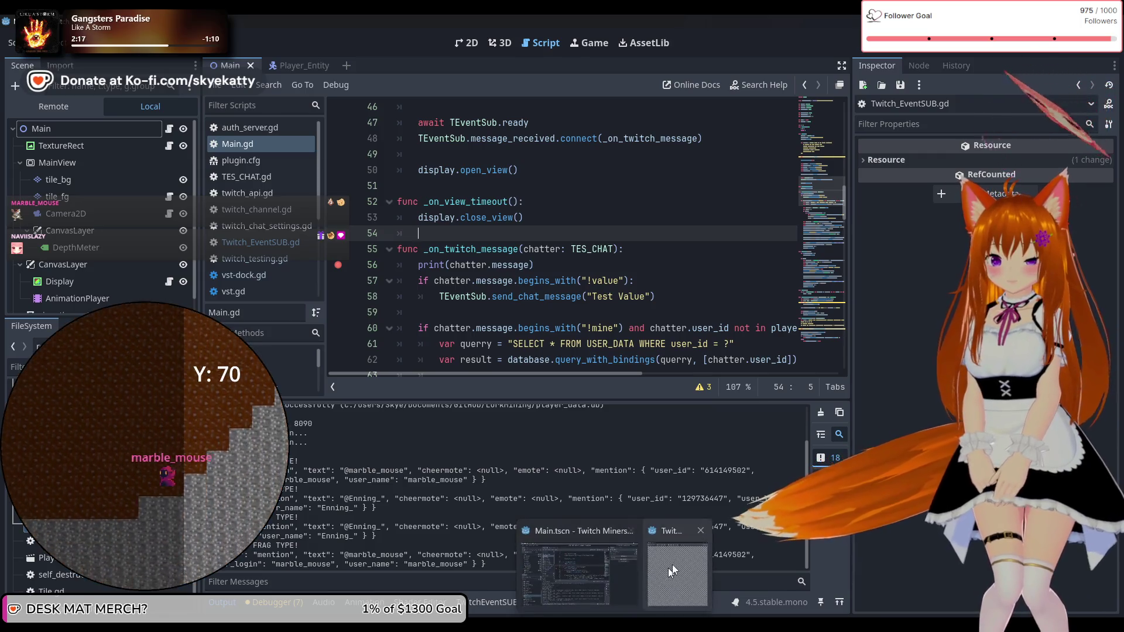
mouse_move(673, 564)
key("F8")
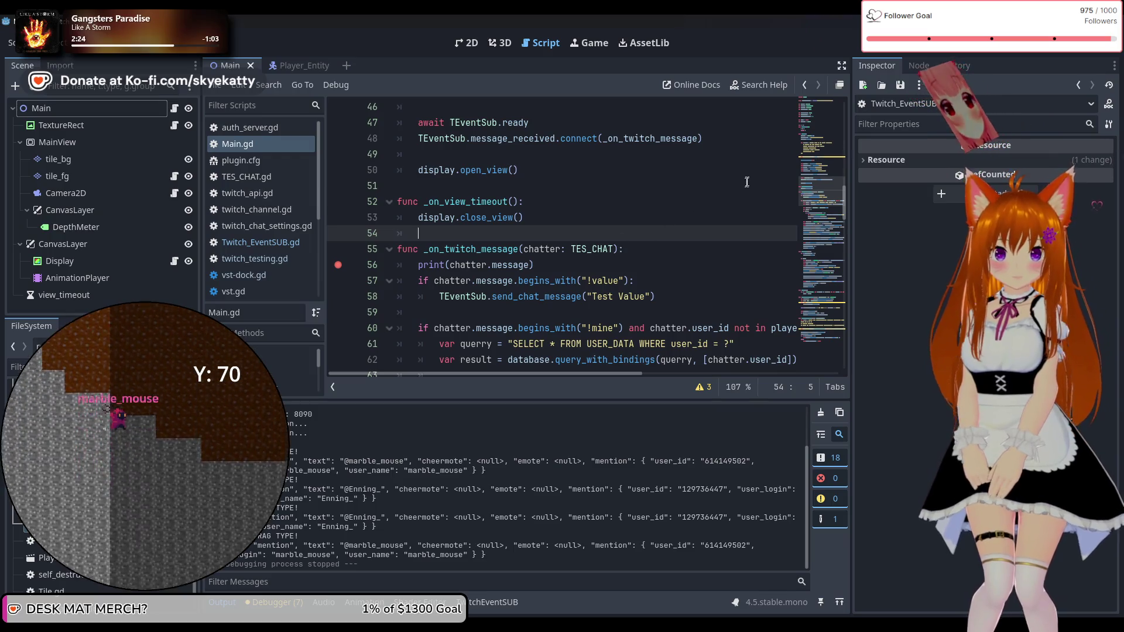
Step: Go back to the Twitch_EventSUB.gd script
scroll(671, 207, "up", 2)
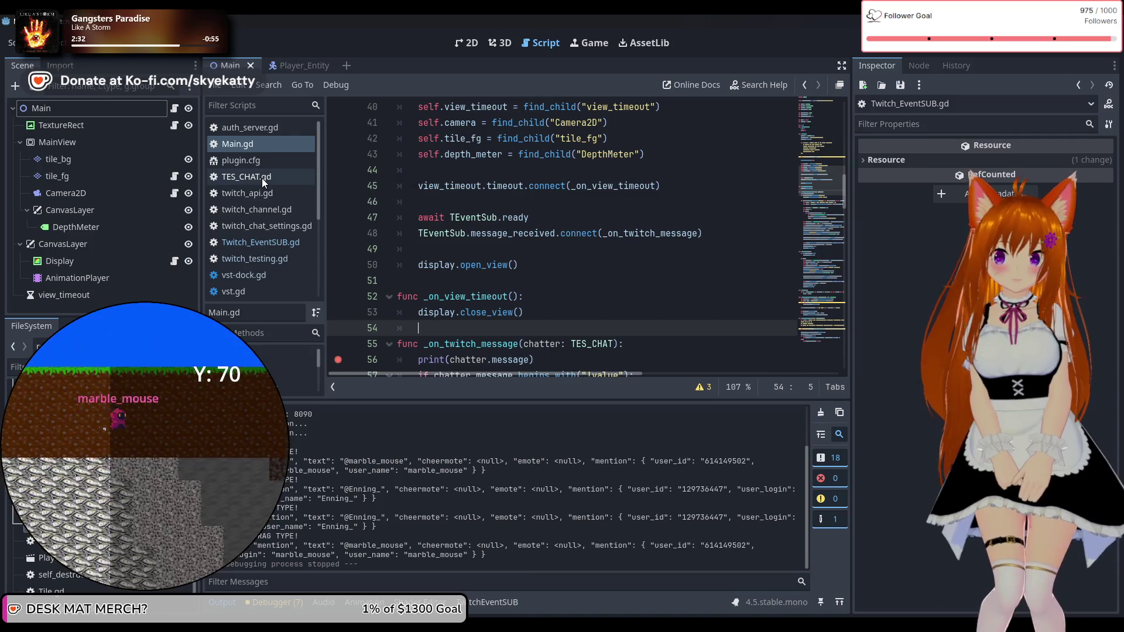
scroll(579, 308, "down", 1)
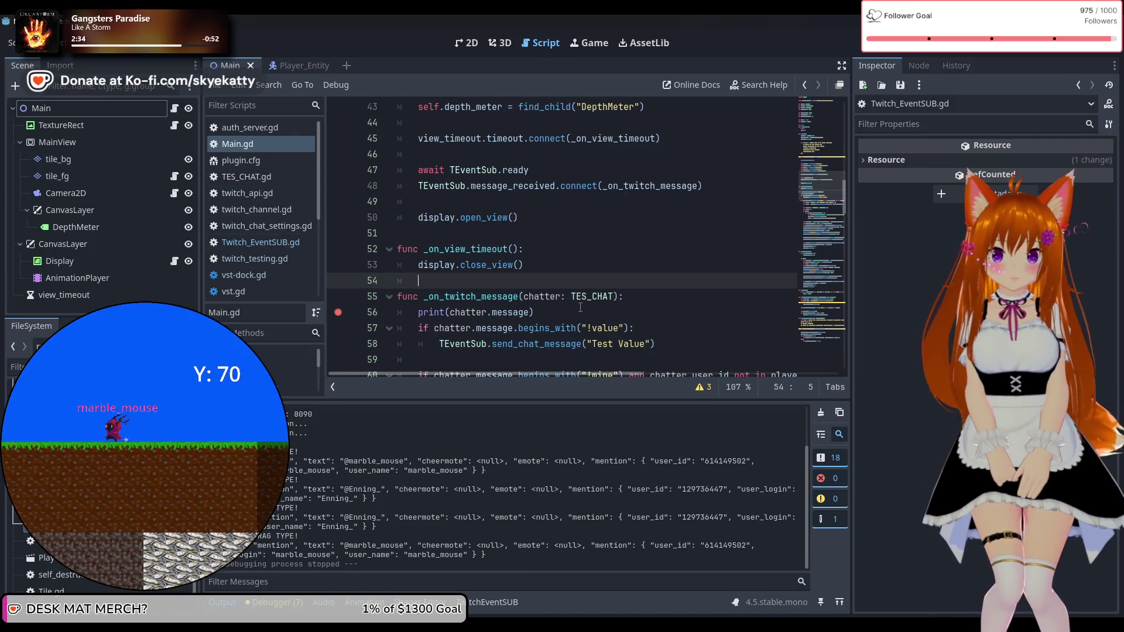
scroll(580, 307, "down", 1)
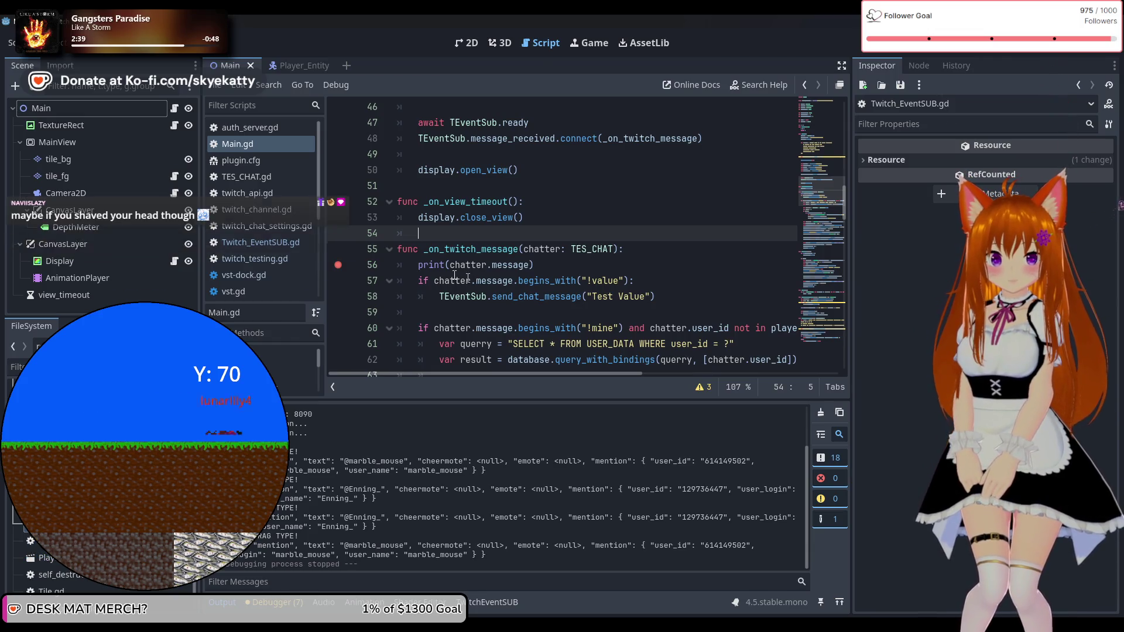
left_click(258, 243)
Step: Scroll through Twitch_EventSUB.gd's notification handler to the on_succes and on_fail callbacks
scroll(614, 248, "up", 3)
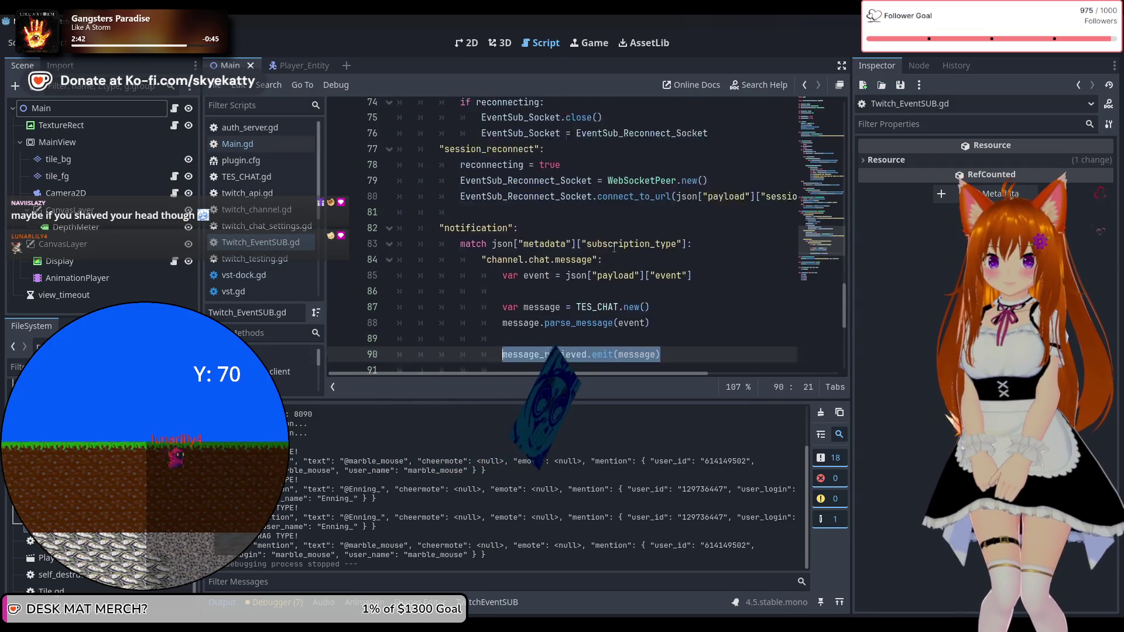
scroll(614, 248, "down", 4)
scroll(614, 248, "down", 2)
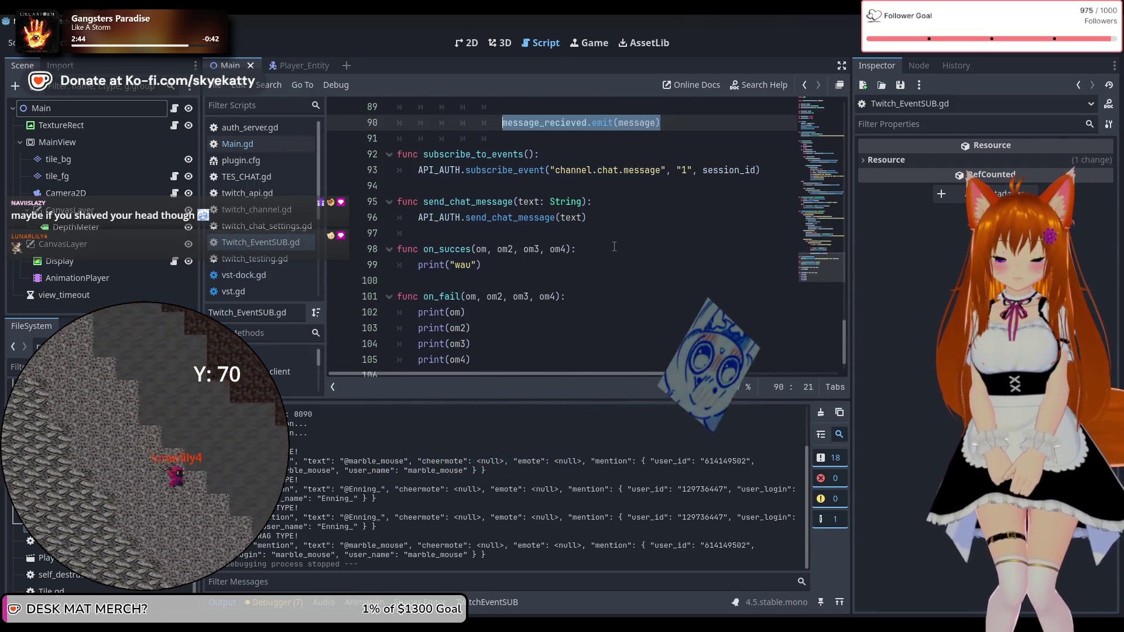
scroll(614, 247, "up", 3)
scroll(614, 247, "up", 3)
scroll(614, 247, "down", 3)
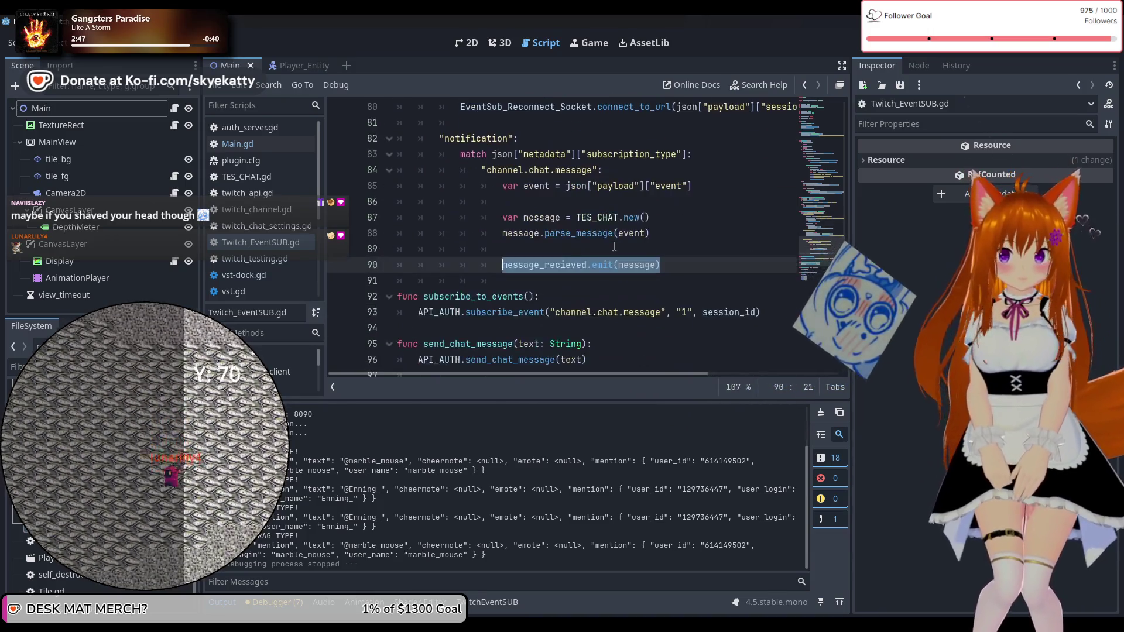
scroll(614, 246, "down", 2)
scroll(614, 246, "down", 2)
scroll(614, 247, "up", 4)
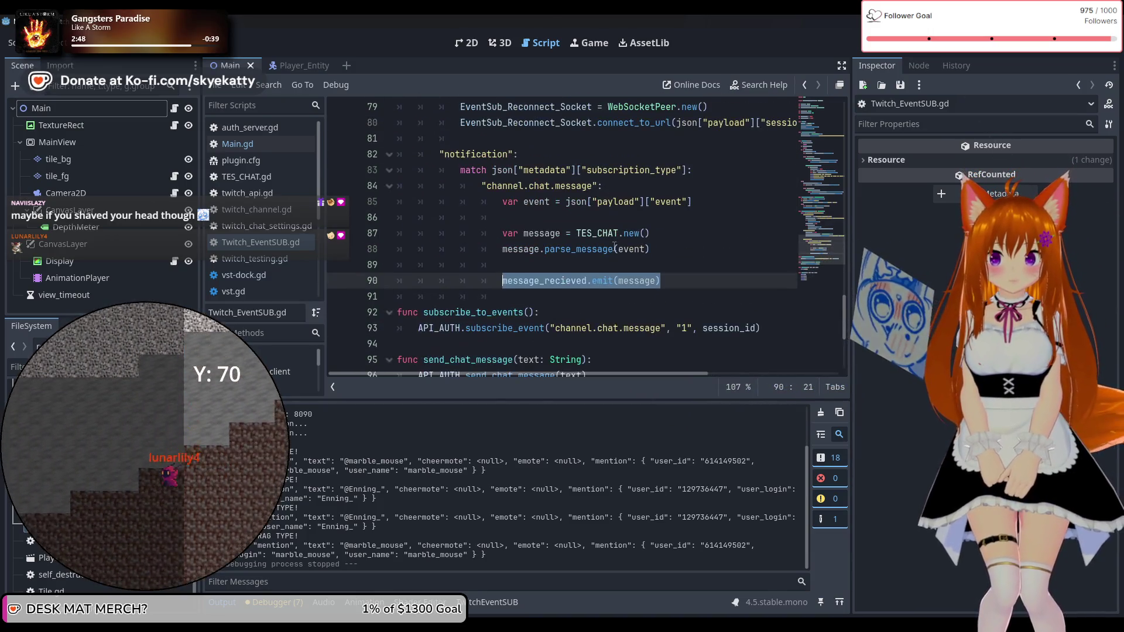
scroll(614, 247, "up", 3)
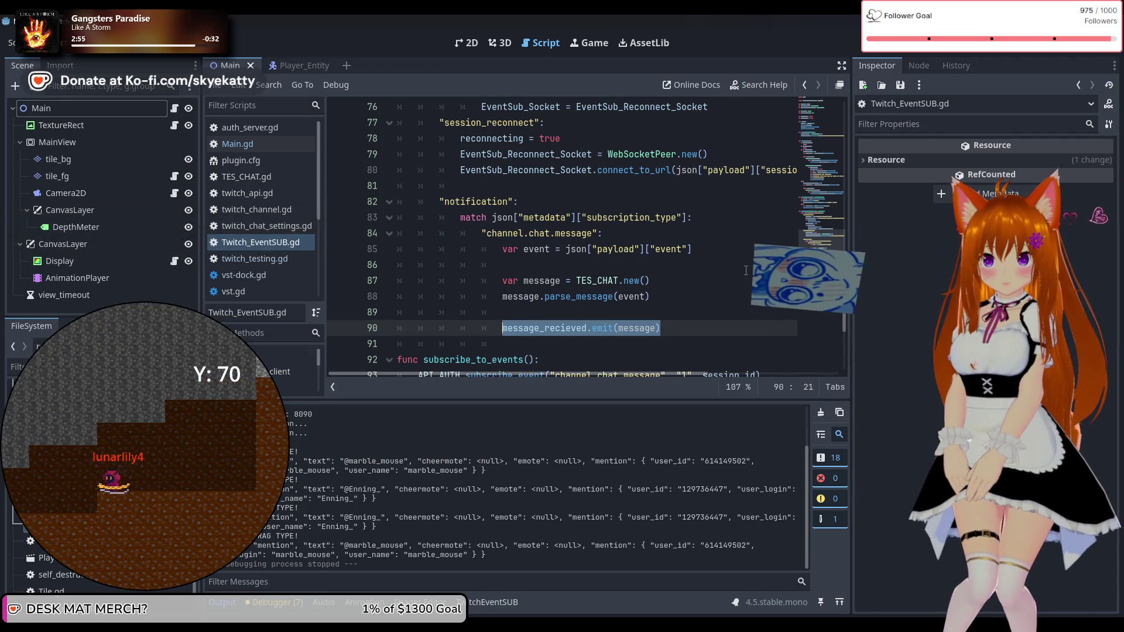
scroll(725, 273, "down", 3)
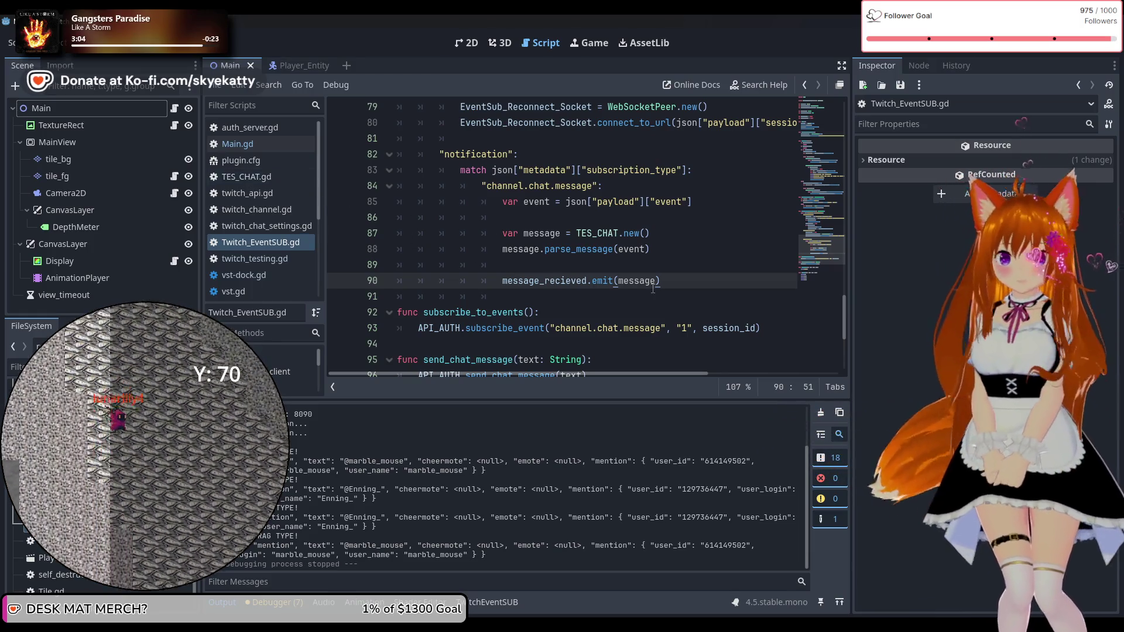
scroll(516, 313, "down", 4)
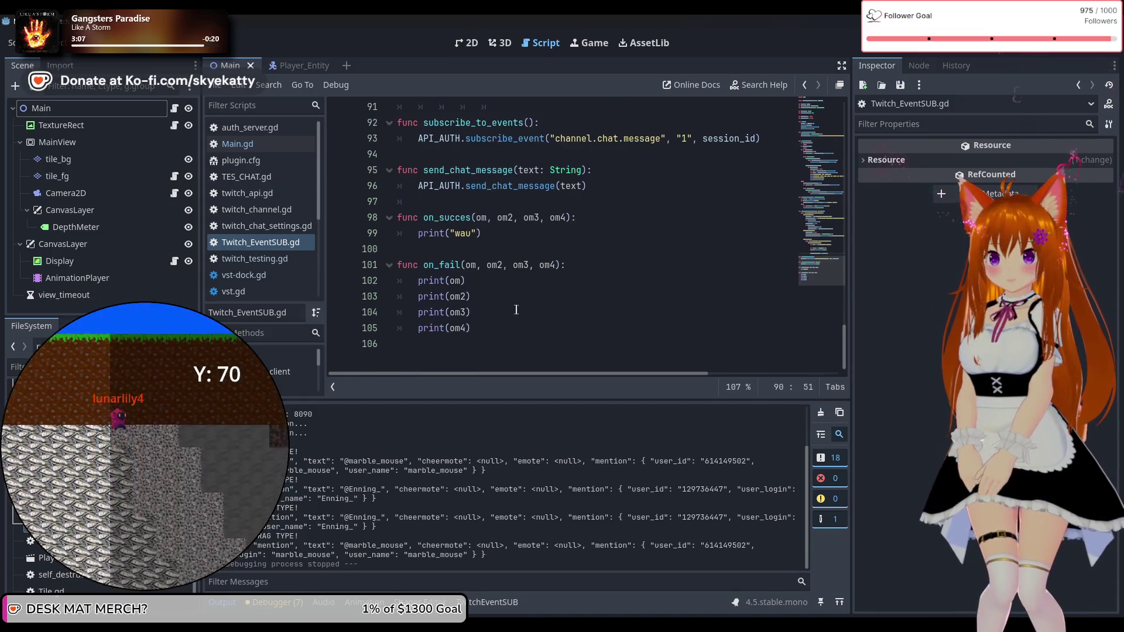
Step: Delete the on_succes and on_fail callbacks (lines 98–105) from Twitch_EventSUB.gd and review the remaining code
mouse_move(515, 328)
left_mouse_down()
mouse_move(409, 266)
mouse_move(406, 290)
mouse_move(362, 222)
left_mouse_up()
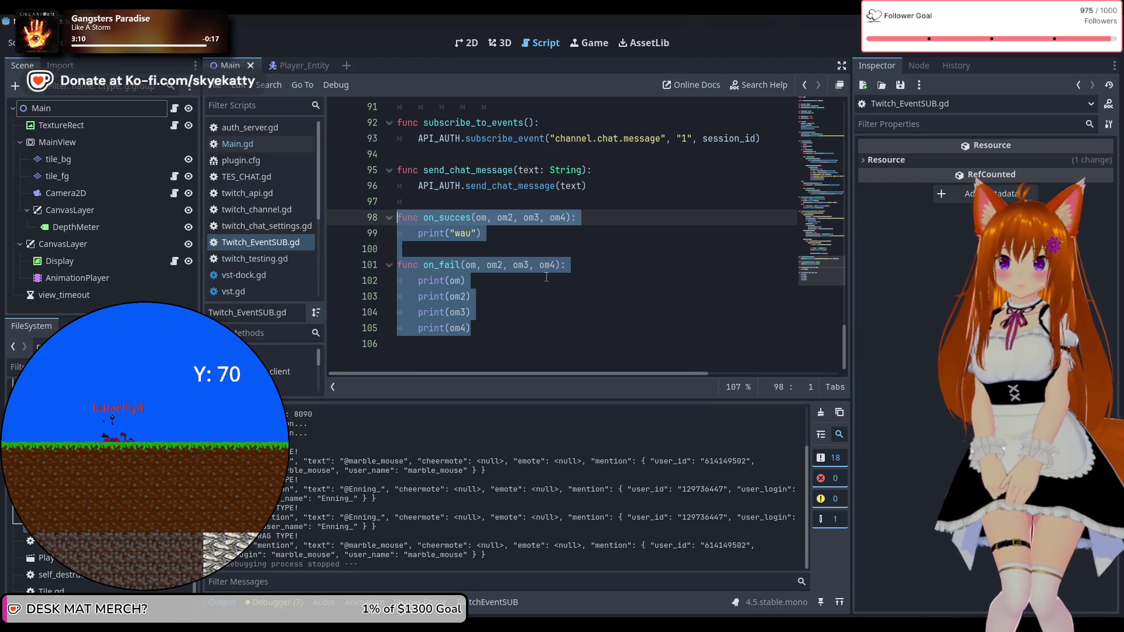
key("BackSpace")
key("BackSpace")
key("BackSpace")
key("BackSpace")
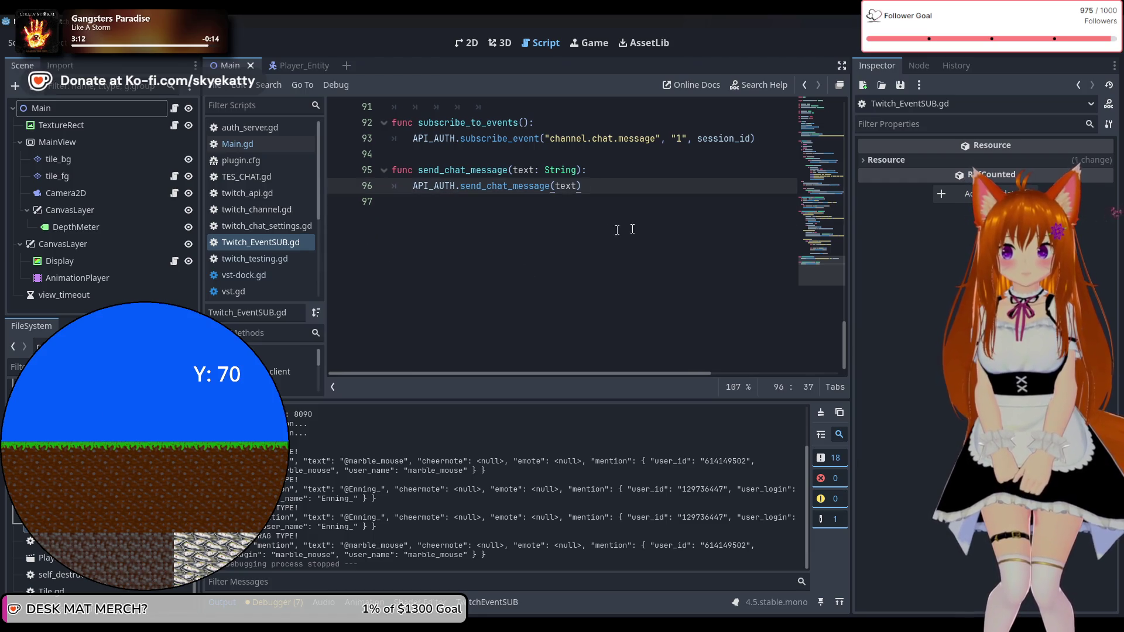
scroll(632, 229, "up", 5)
scroll(641, 227, "up", 9)
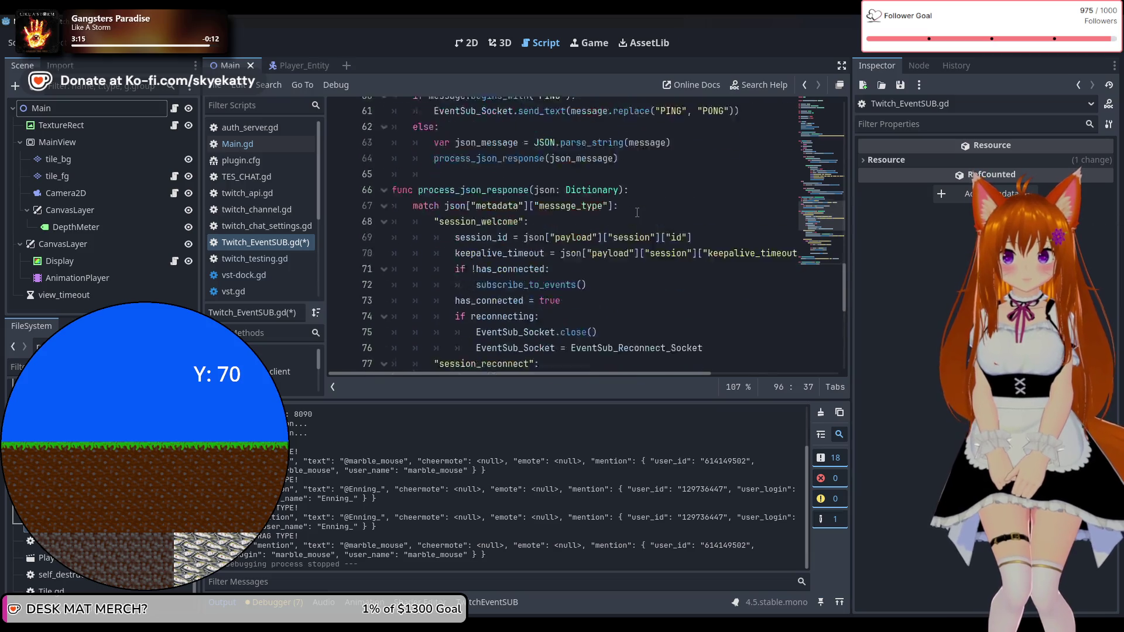
scroll(637, 211, "up", 16)
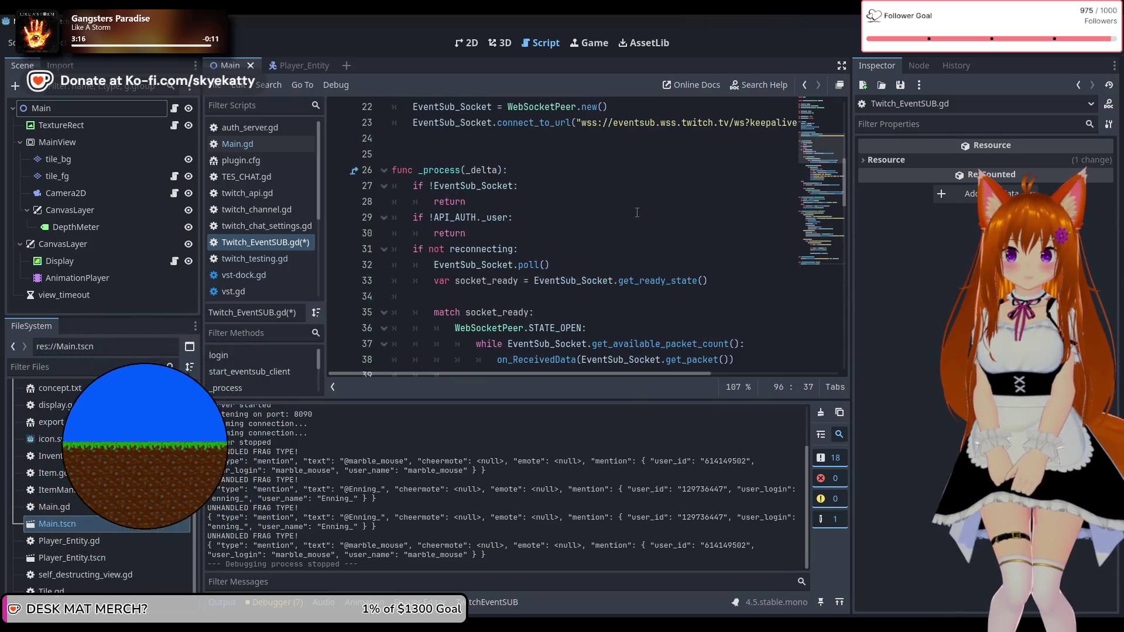
scroll(637, 212, "down", 5)
scroll(637, 212, "up", 5)
left_click(673, 140)
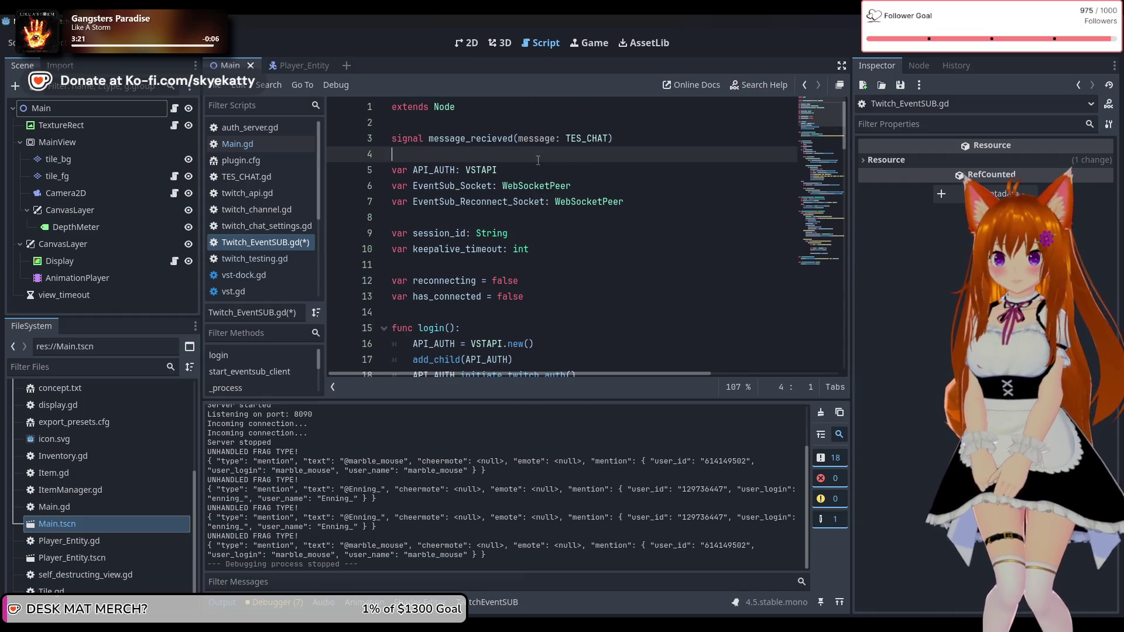
scroll(665, 174, "down", 10)
scroll(665, 174, "down", 13)
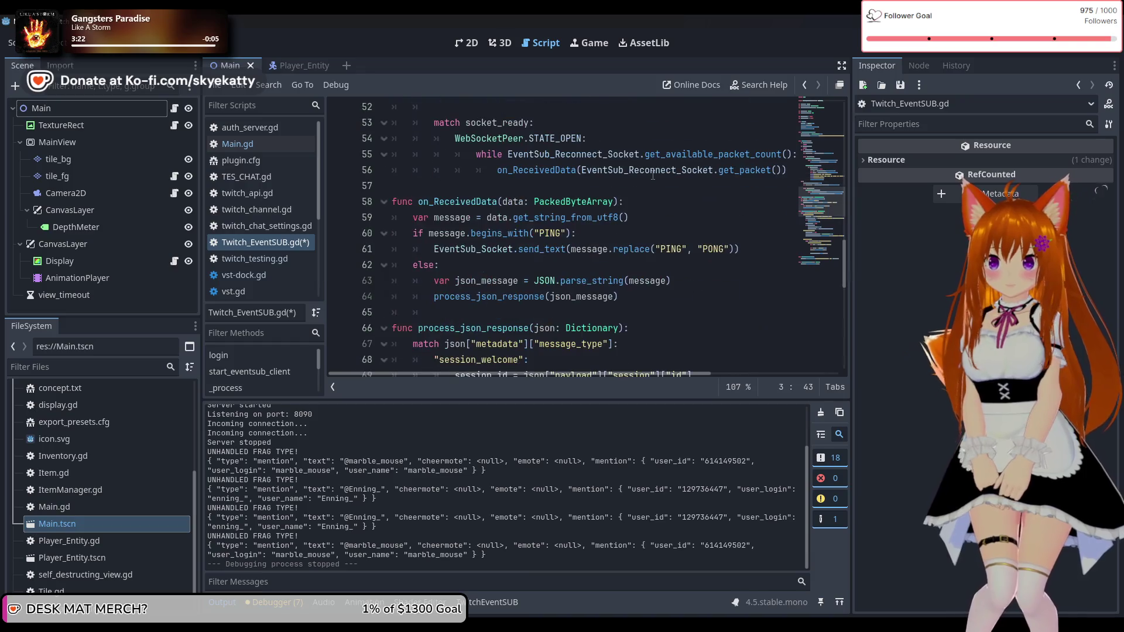
scroll(626, 197, "down", 4)
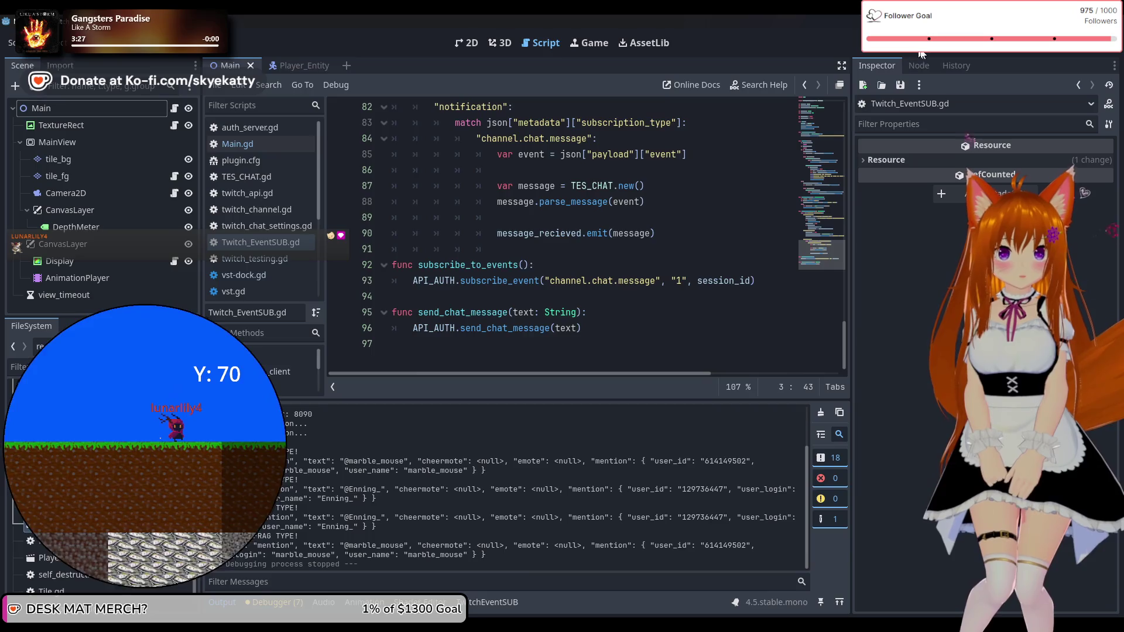
Step: Launch the project with F5 while scrolling back through earlier Twitch_EventSUB.gd code
key("F5")
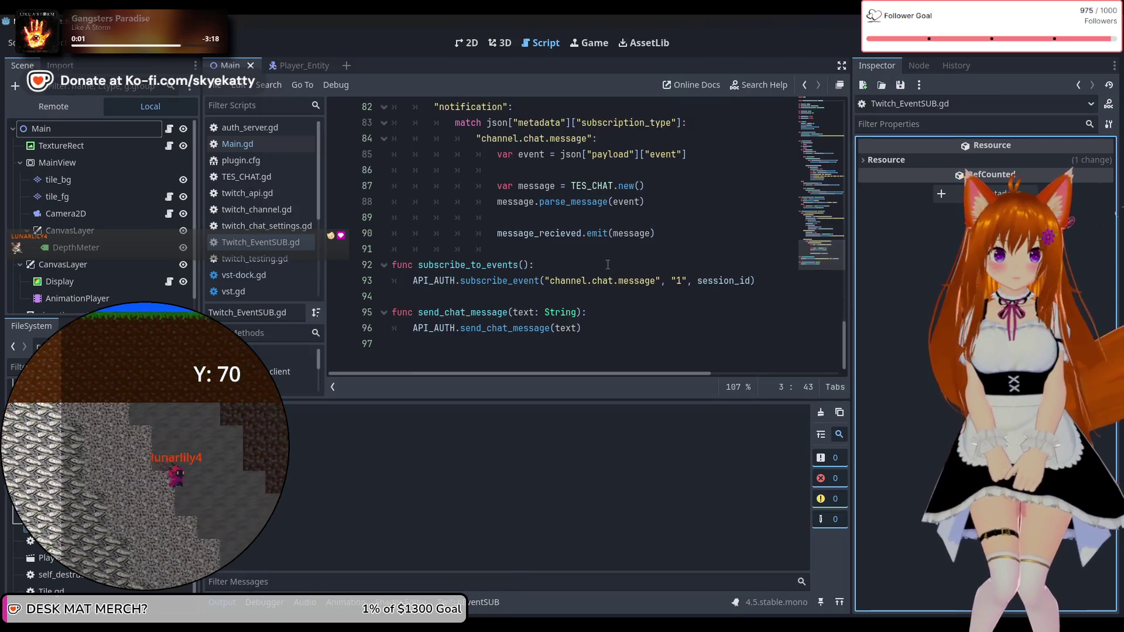
scroll(612, 256, "up", 10)
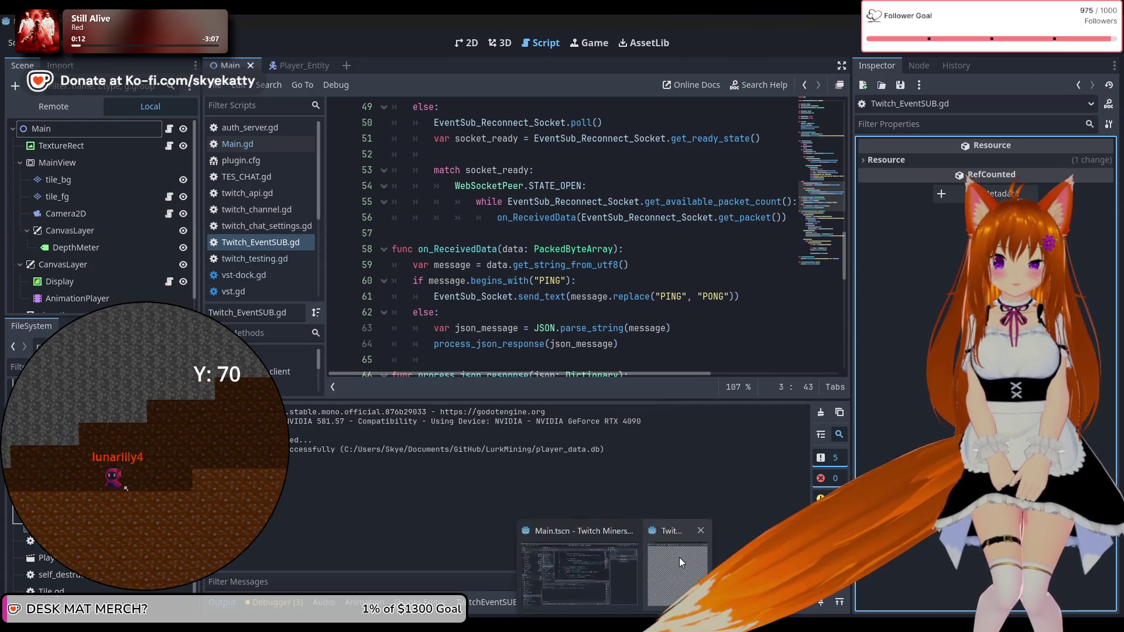
Step: Check the running game window, then return to the script and glance at the Debugger and Output panels
left_click(679, 558)
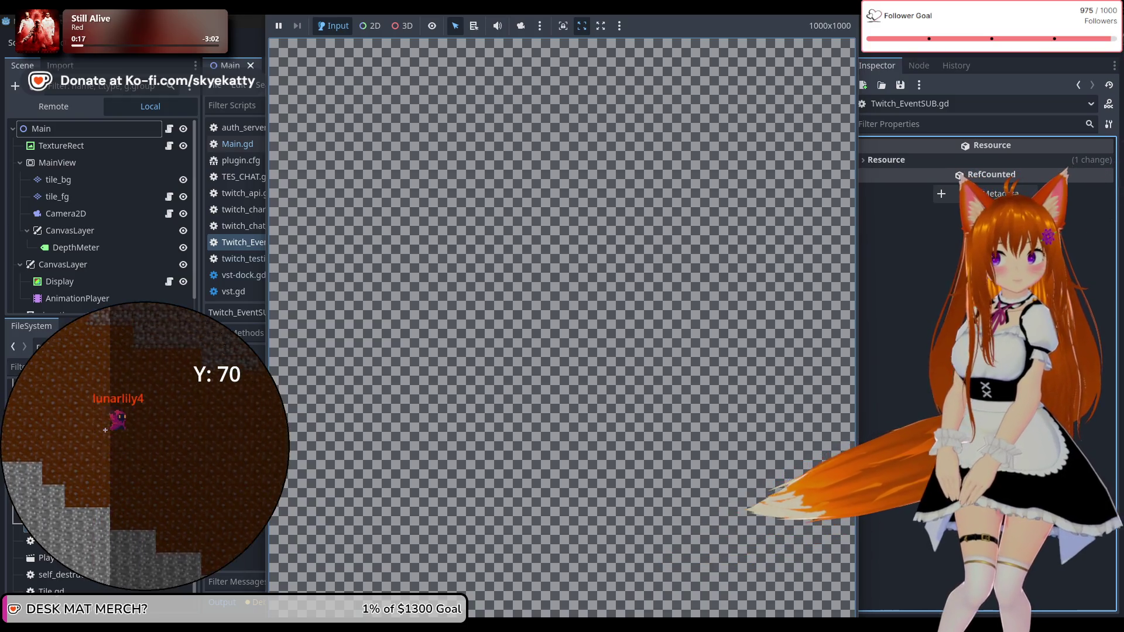
left_click(866, 409)
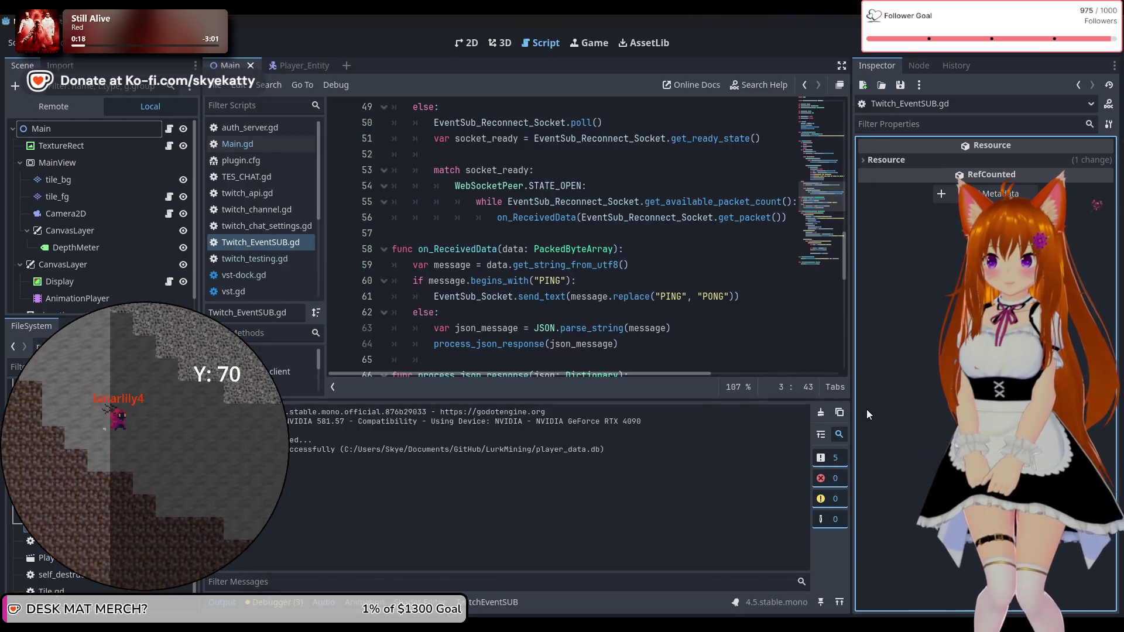
scroll(556, 301, "down", 4)
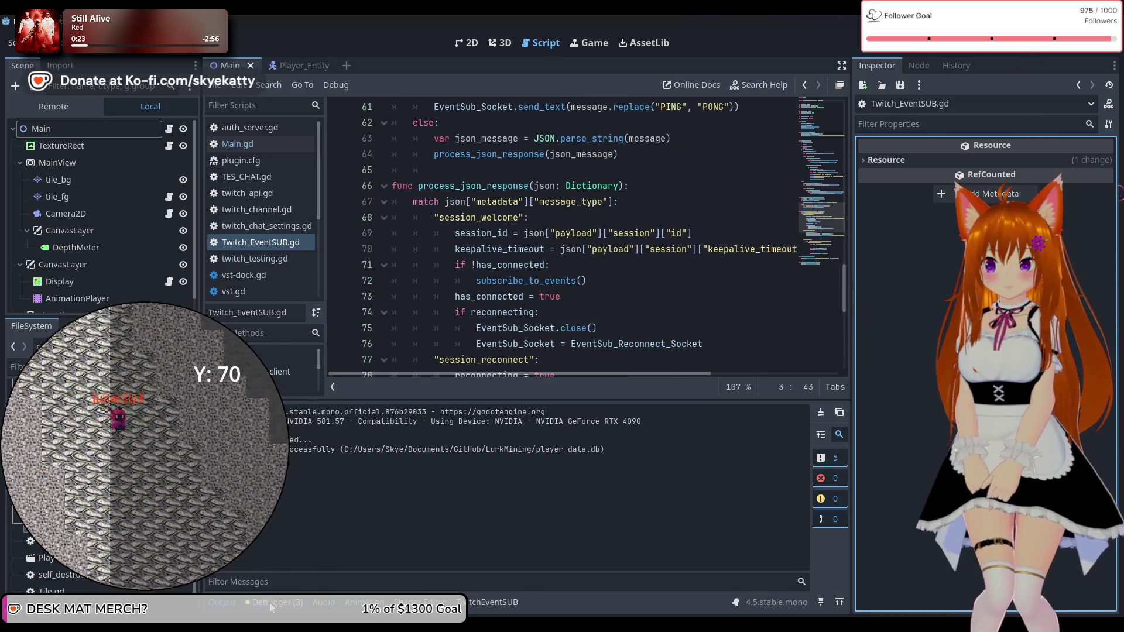
left_click(270, 603)
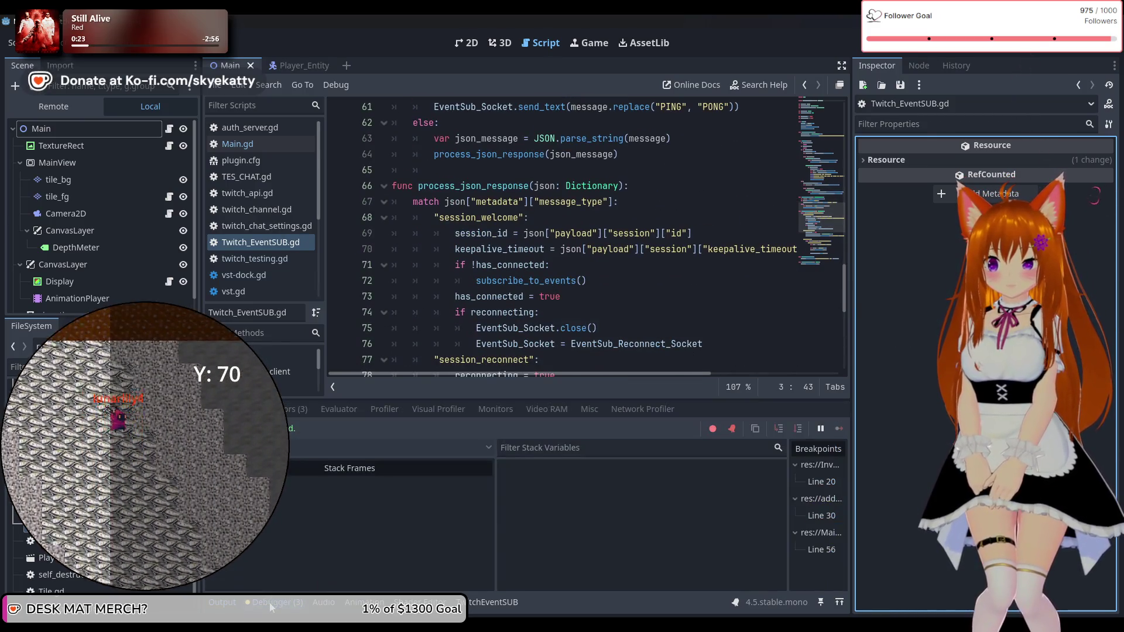
left_click(234, 603)
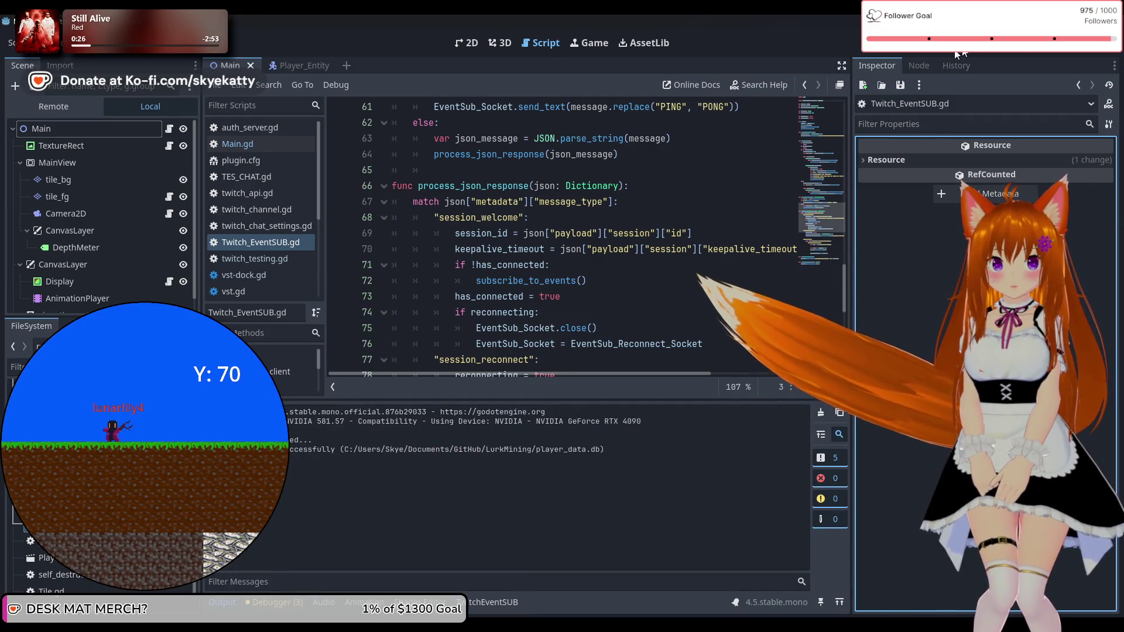
Step: Stop the game, relaunch the project, then stop it again with F8
left_click(957, 53)
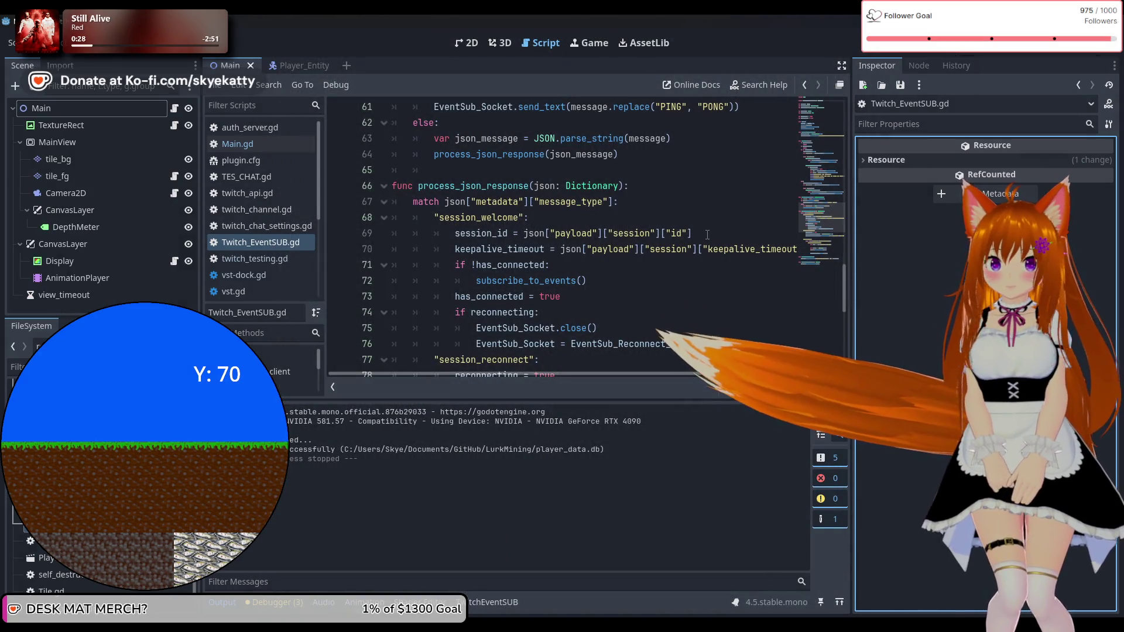
mouse_move(588, 629)
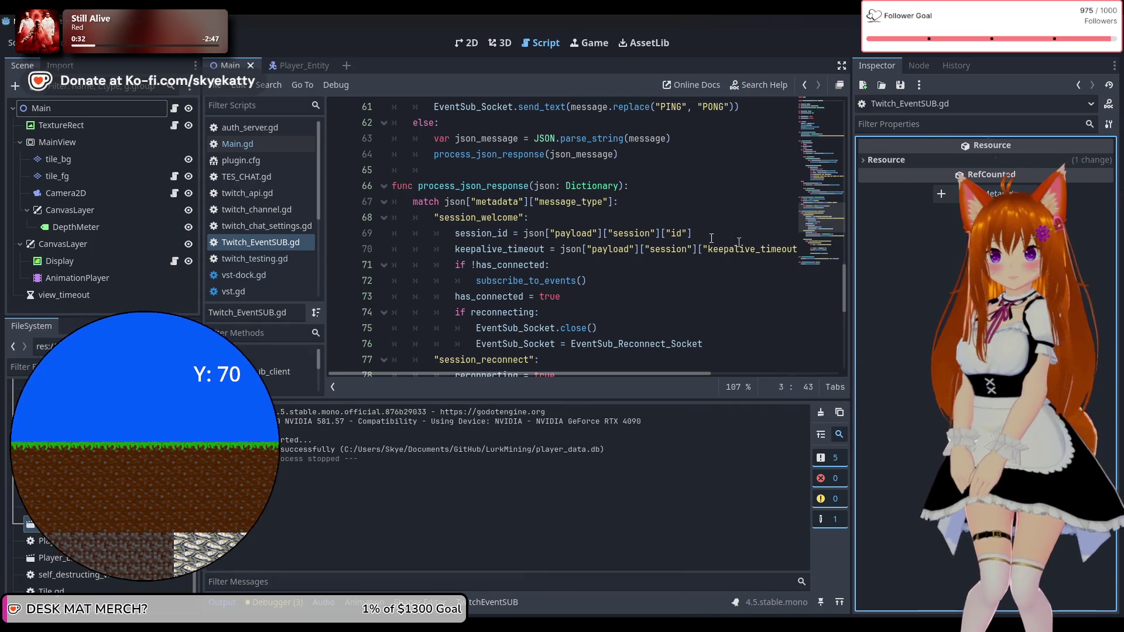
left_click(927, 52)
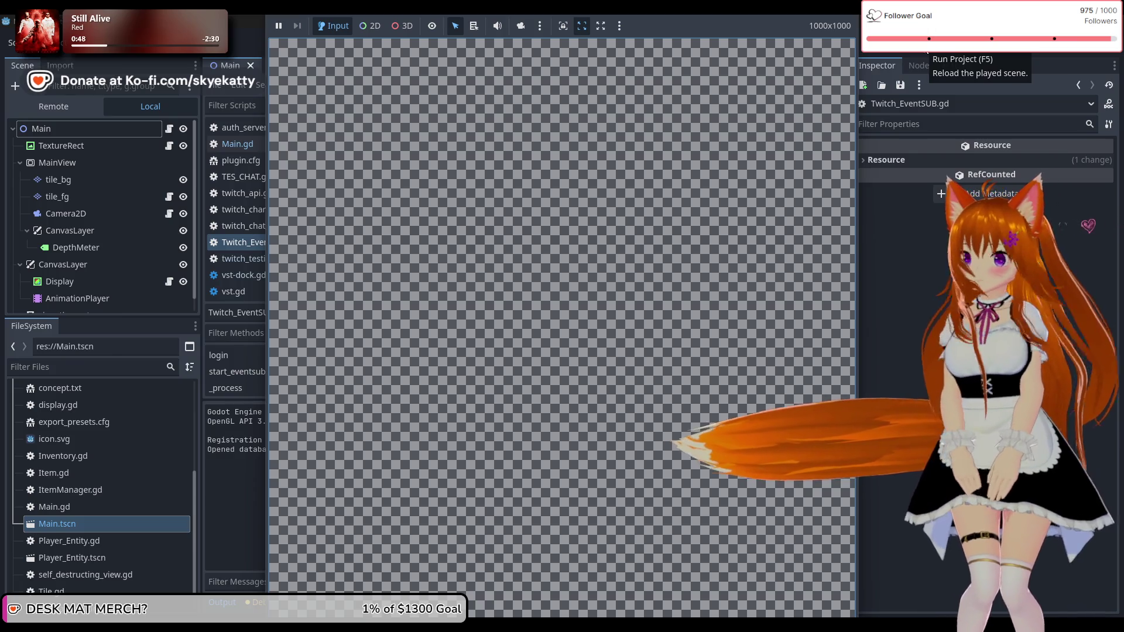
key("F8")
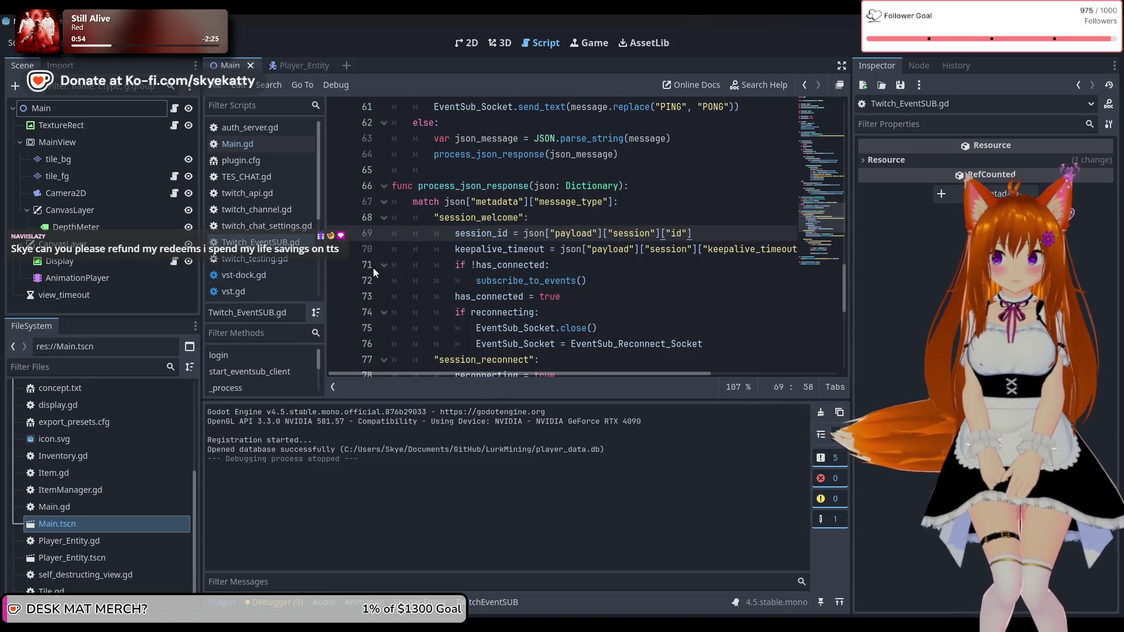
Step: Save the current scene with Ctrl+S
key("ctrl+s")
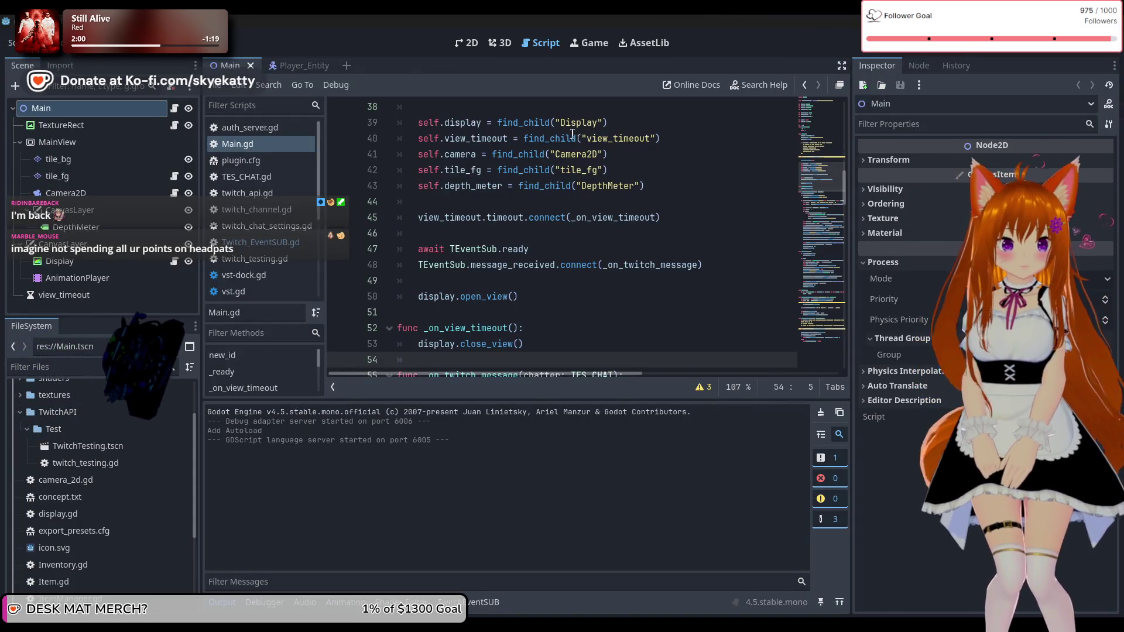
Step: Run the project, then stop it with F8 and look over the output log
left_click(960, 42)
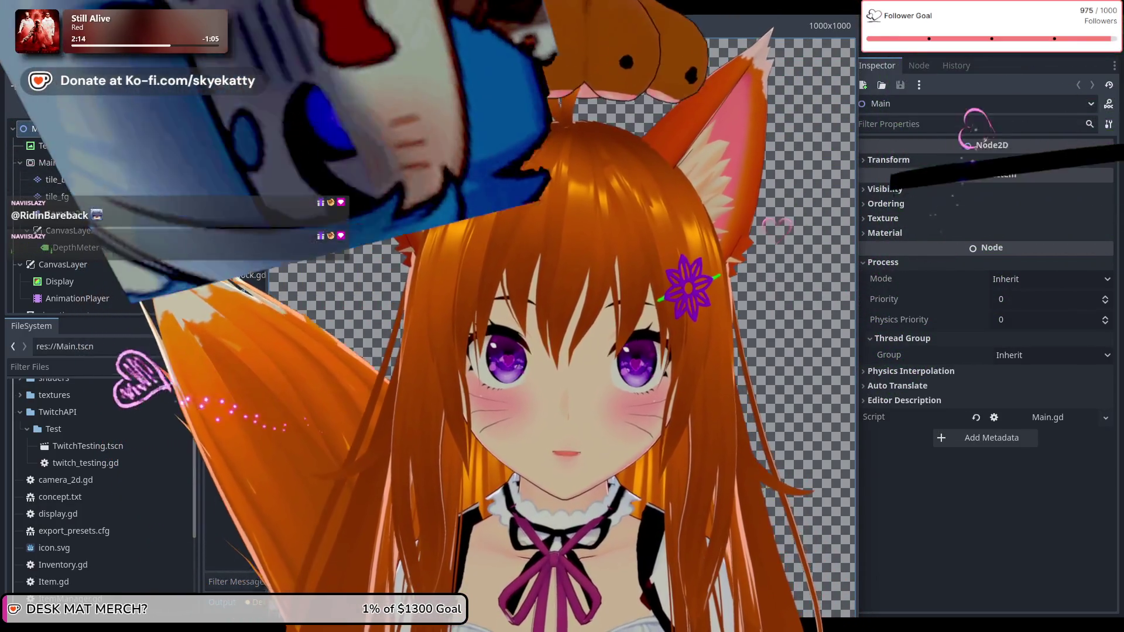
key("F8")
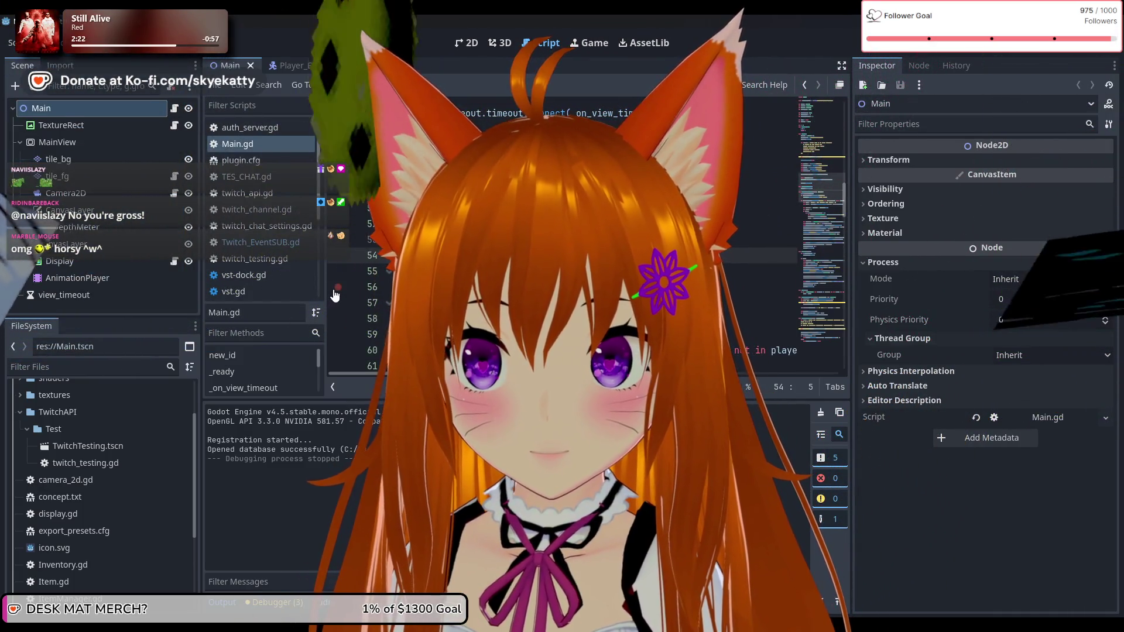
scroll(585, 234, "up", 8)
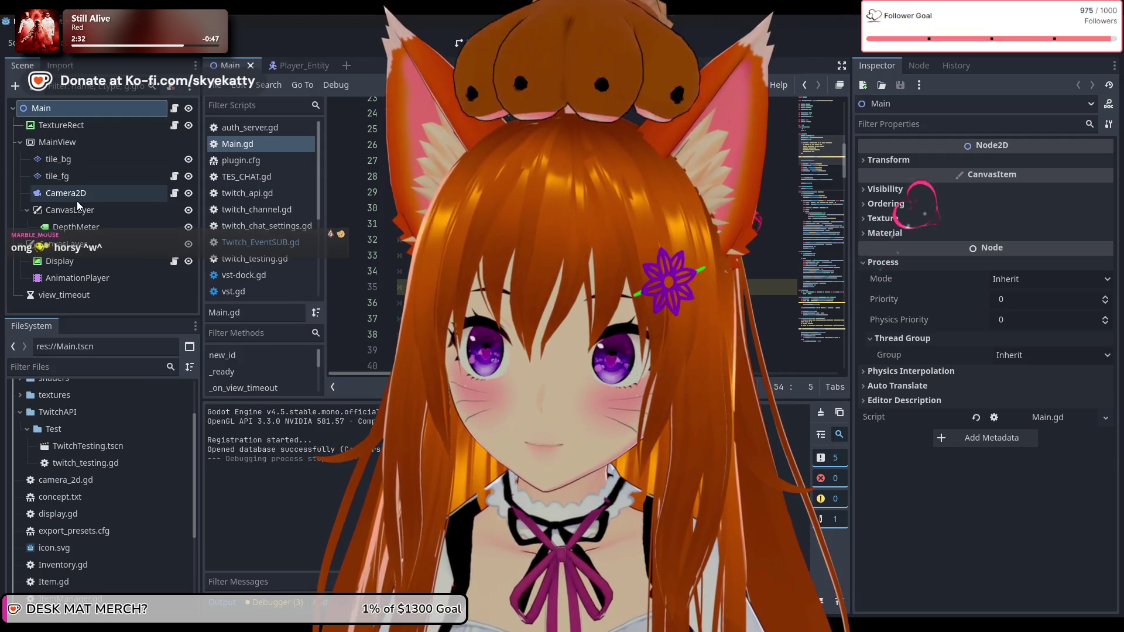
scroll(260, 211, "down", 1)
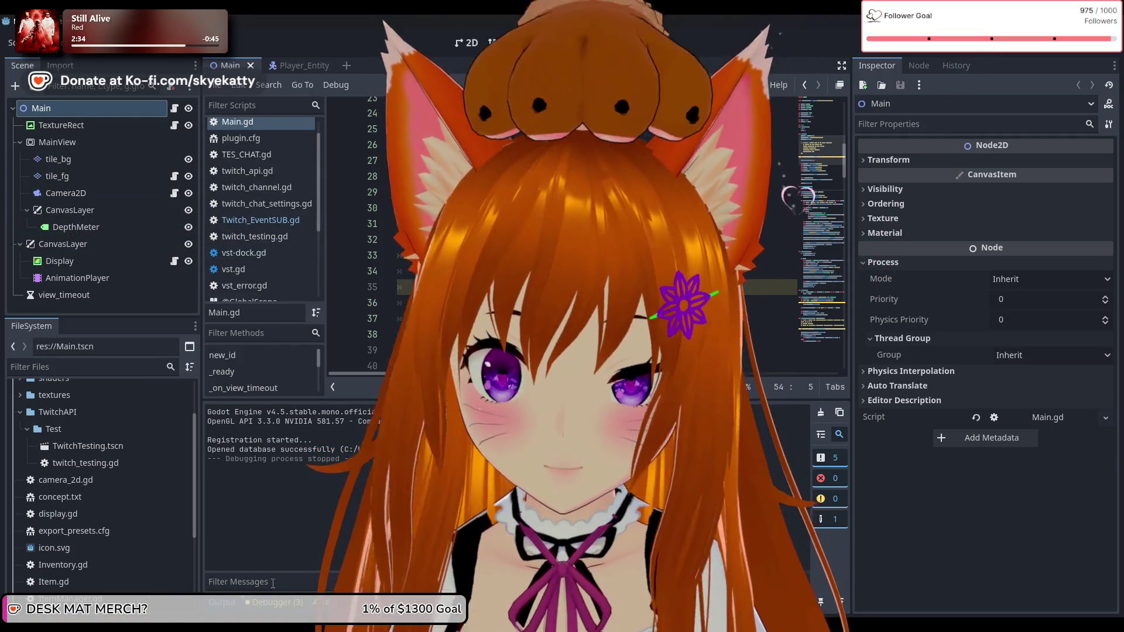
Step: Review the three script warnings under Debugger > Errors, then return to Output
left_click(277, 602)
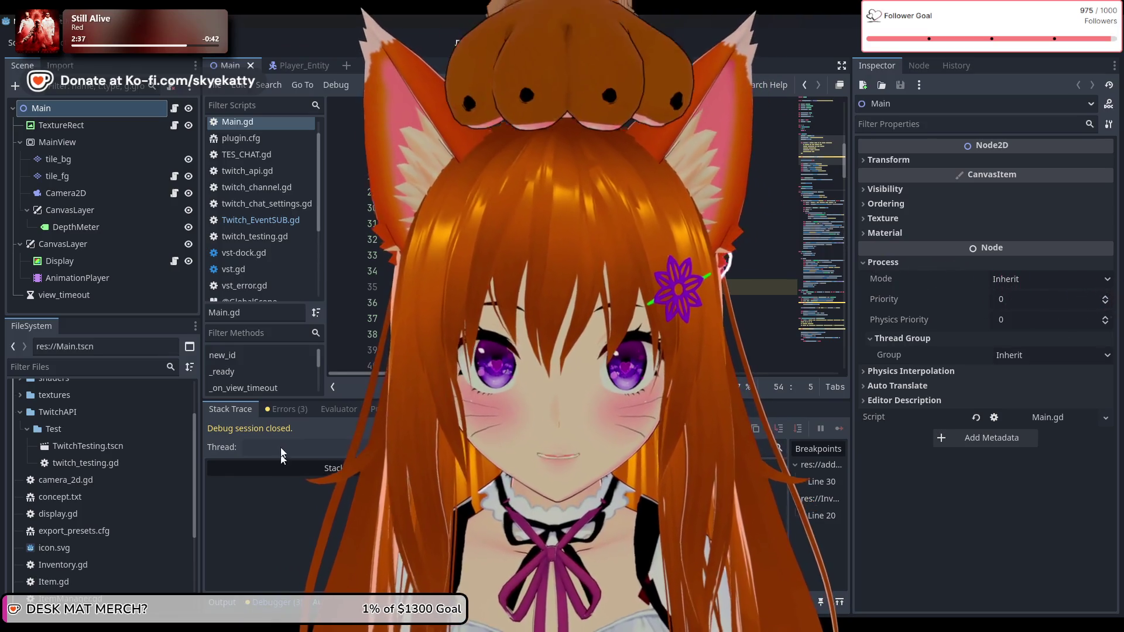
left_click(287, 409)
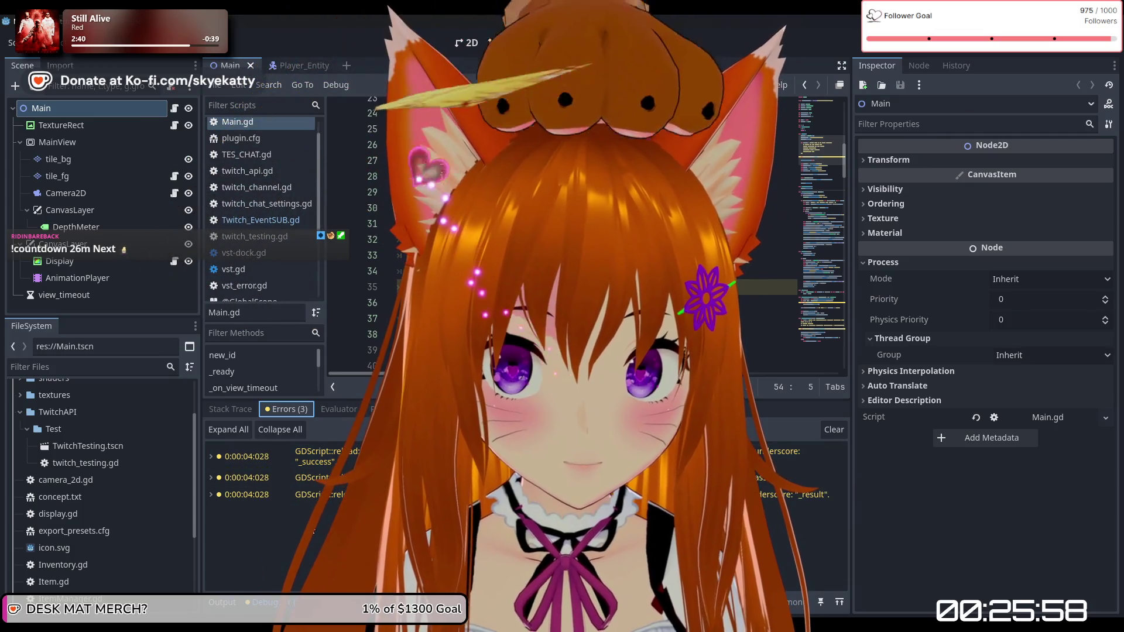
left_click(221, 601)
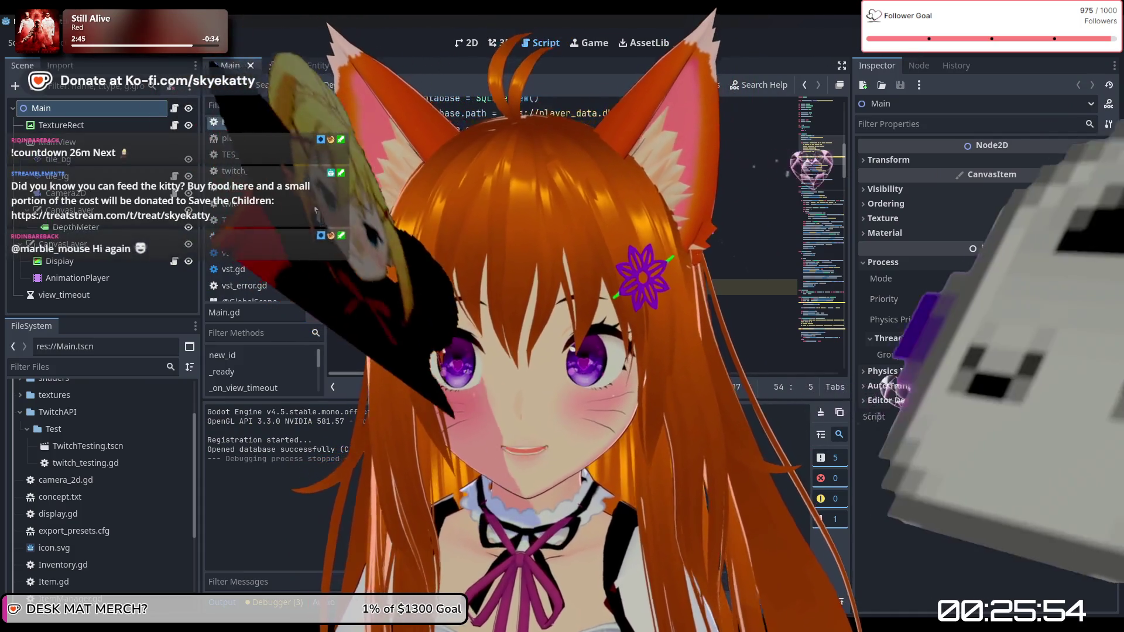
Step: Open Twitch_EventSUB.gd from the script list and scroll through it
left_click(261, 219)
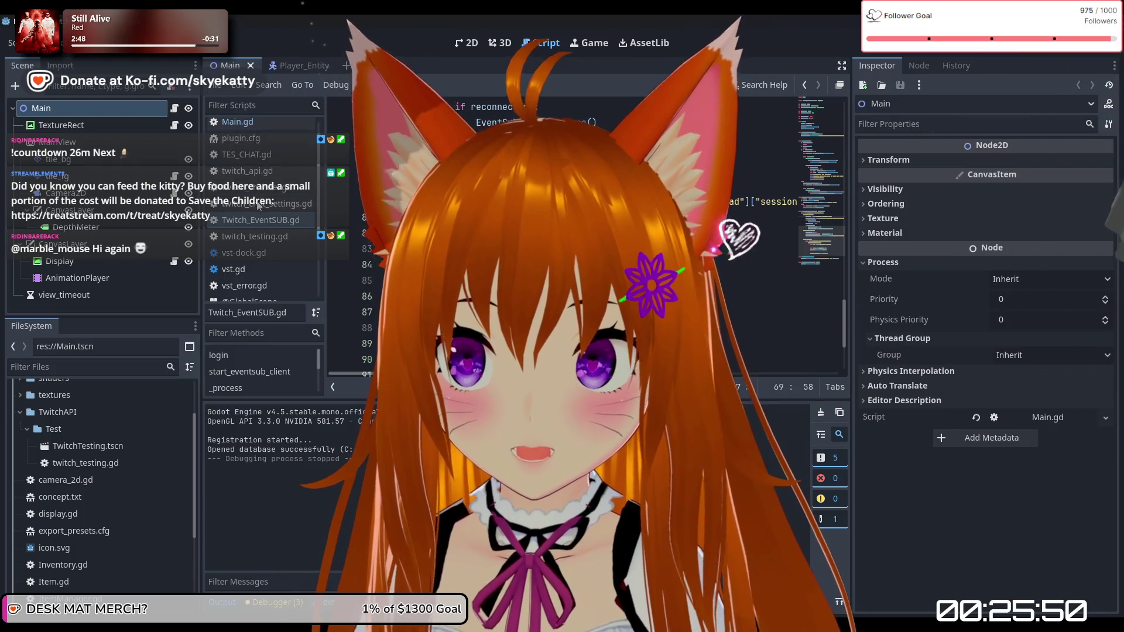
scroll(261, 216, "down", 3)
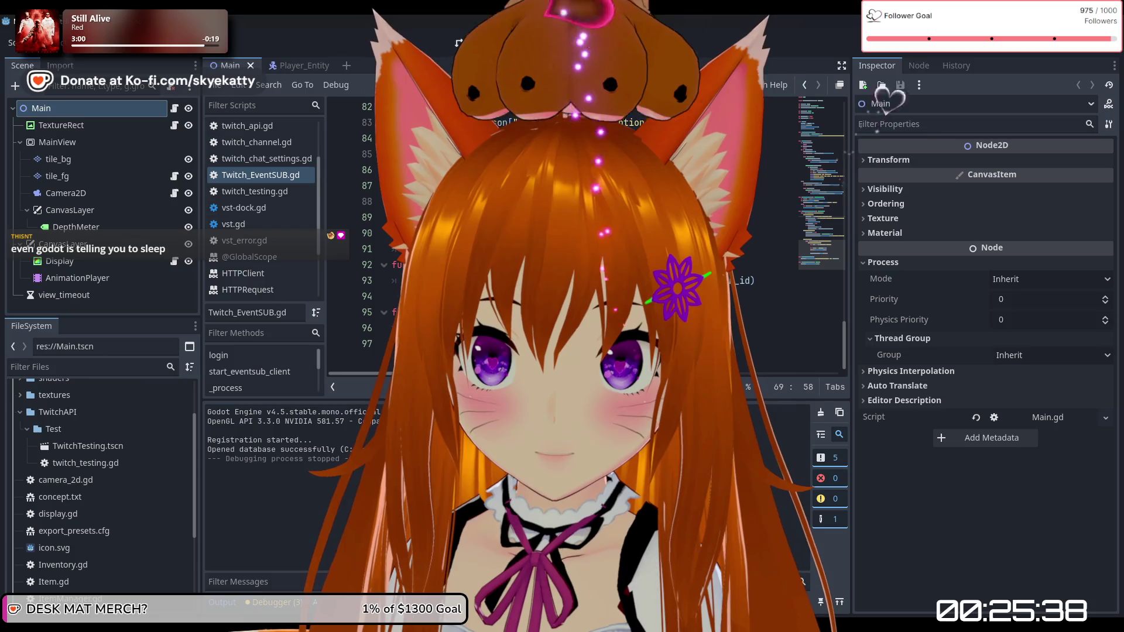
scroll(585, 235, "up", 1)
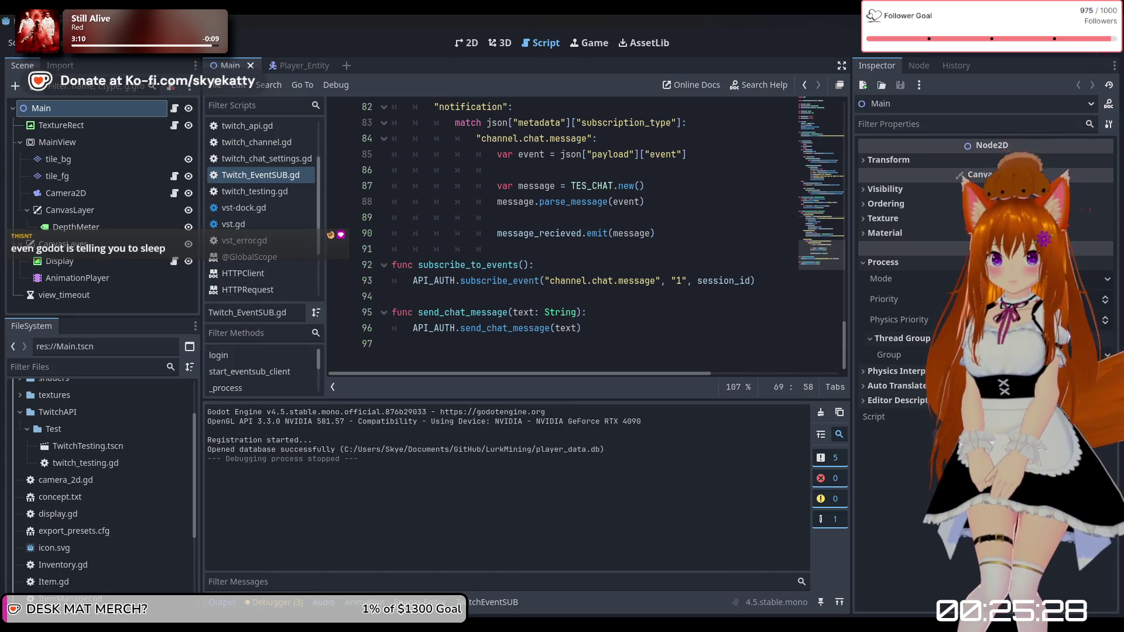
key("F5")
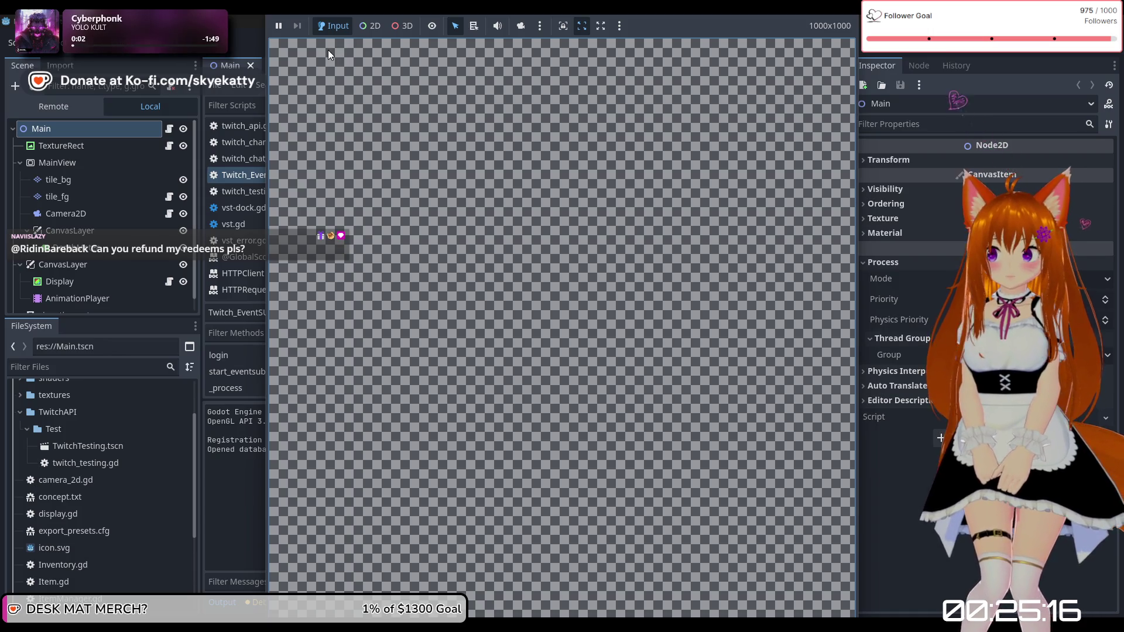
left_click(283, 30)
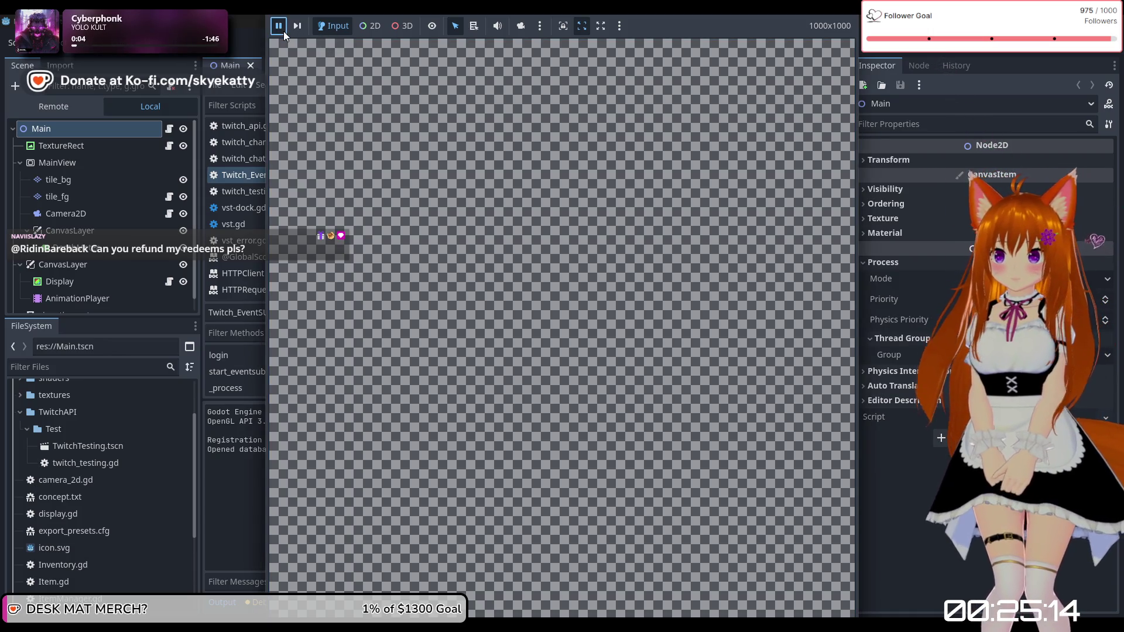
left_click(283, 31)
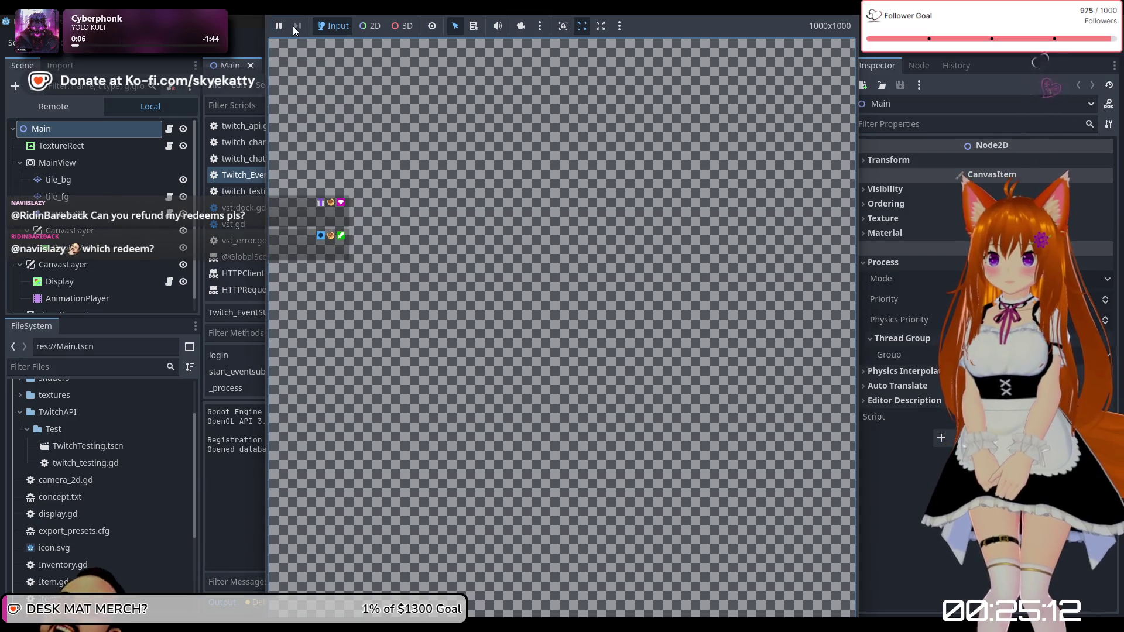
left_click(279, 26)
key("F8")
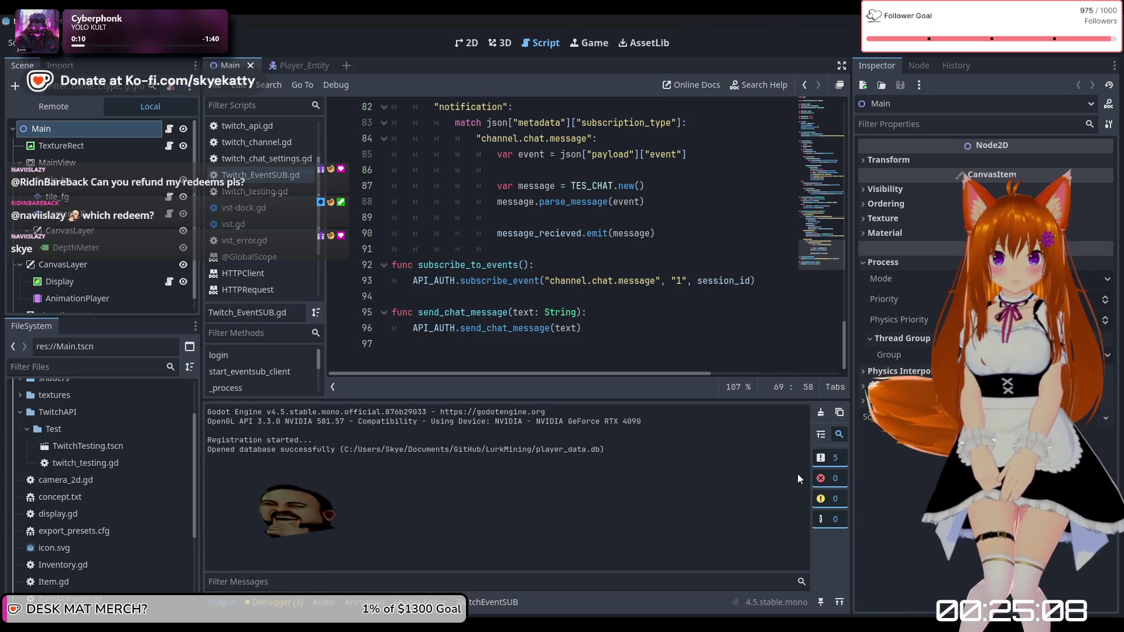
left_click(248, 605)
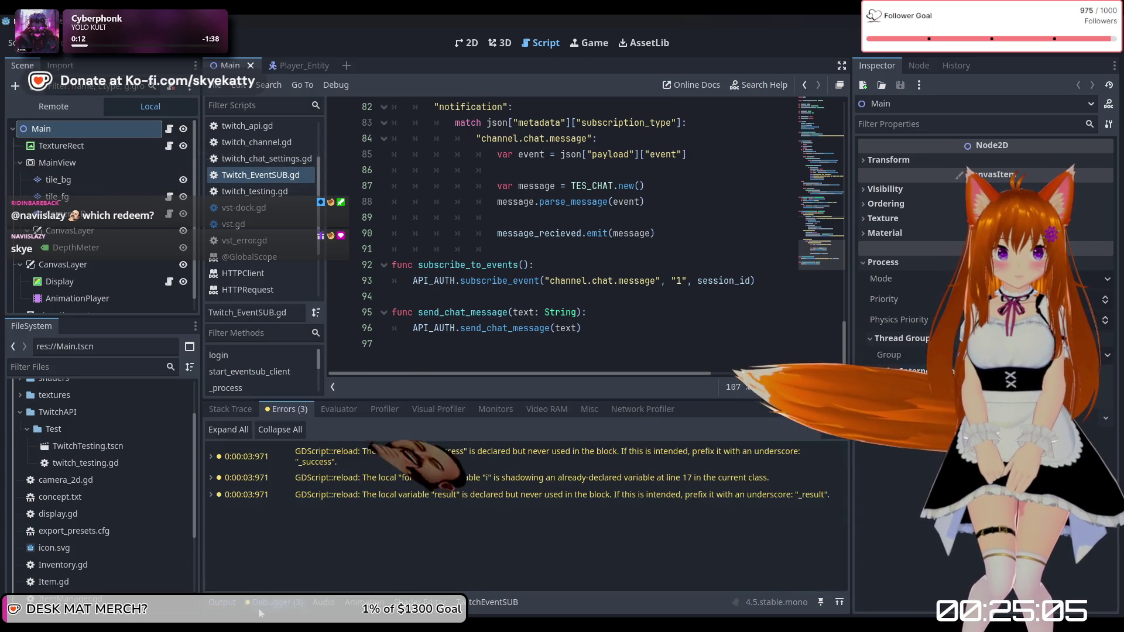
left_click(218, 602)
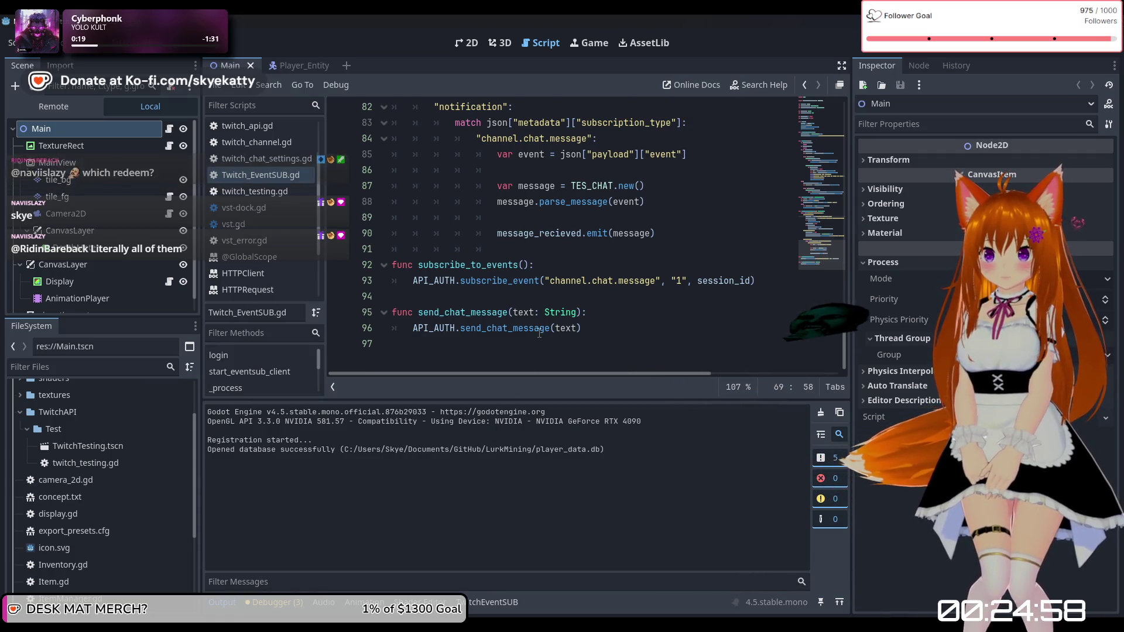
scroll(539, 333, "up", 7)
scroll(539, 334, "up", 4)
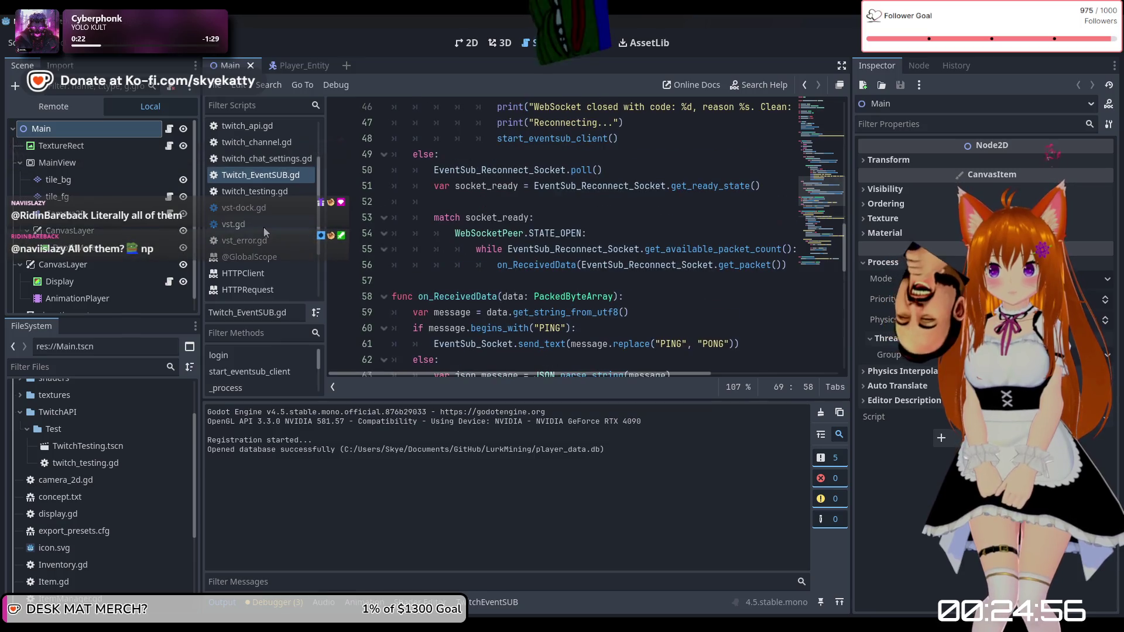
Step: Open Main.gd and locate the message_received connection in _ready
scroll(269, 139, "up", 2)
left_click(269, 140)
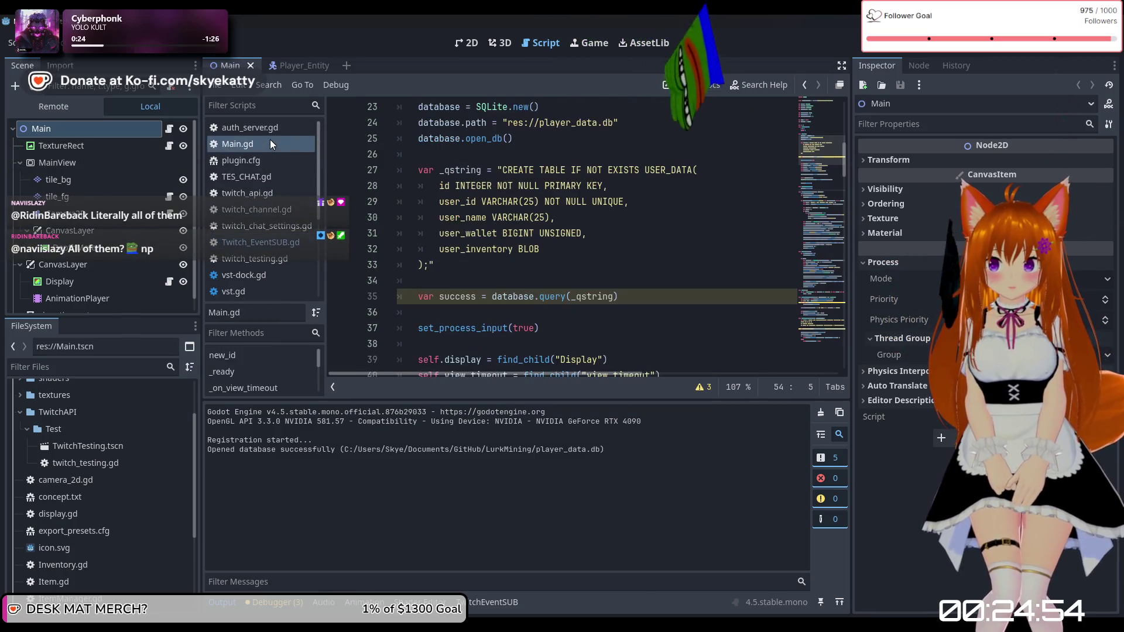
scroll(581, 240, "up", 3)
scroll(581, 240, "down", 4)
scroll(580, 241, "up", 4)
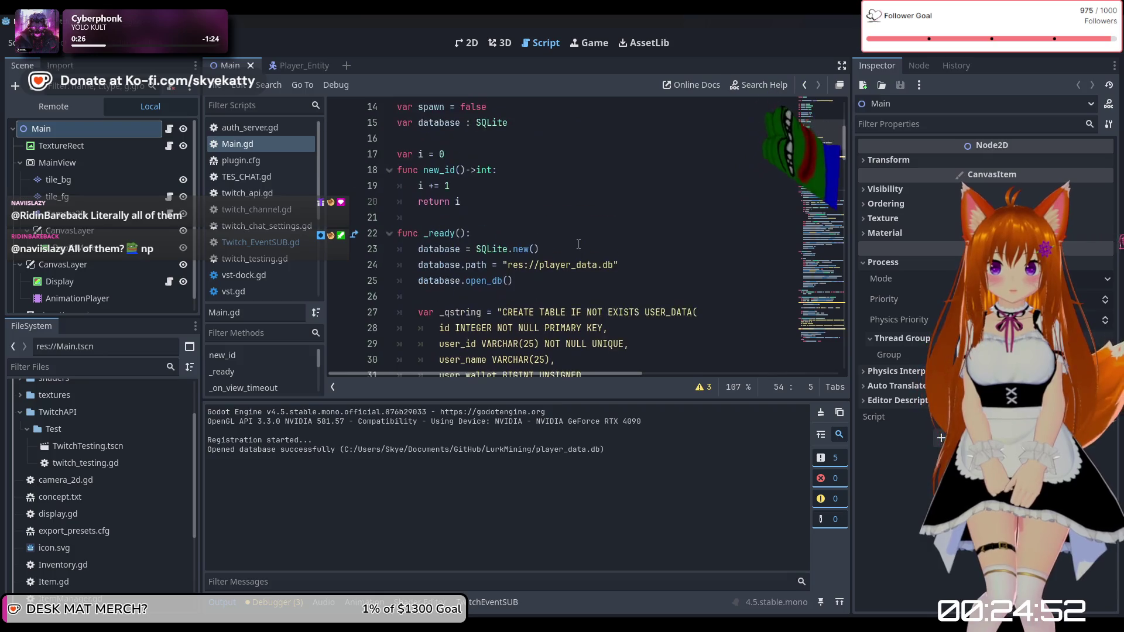
scroll(482, 244, "down", 4)
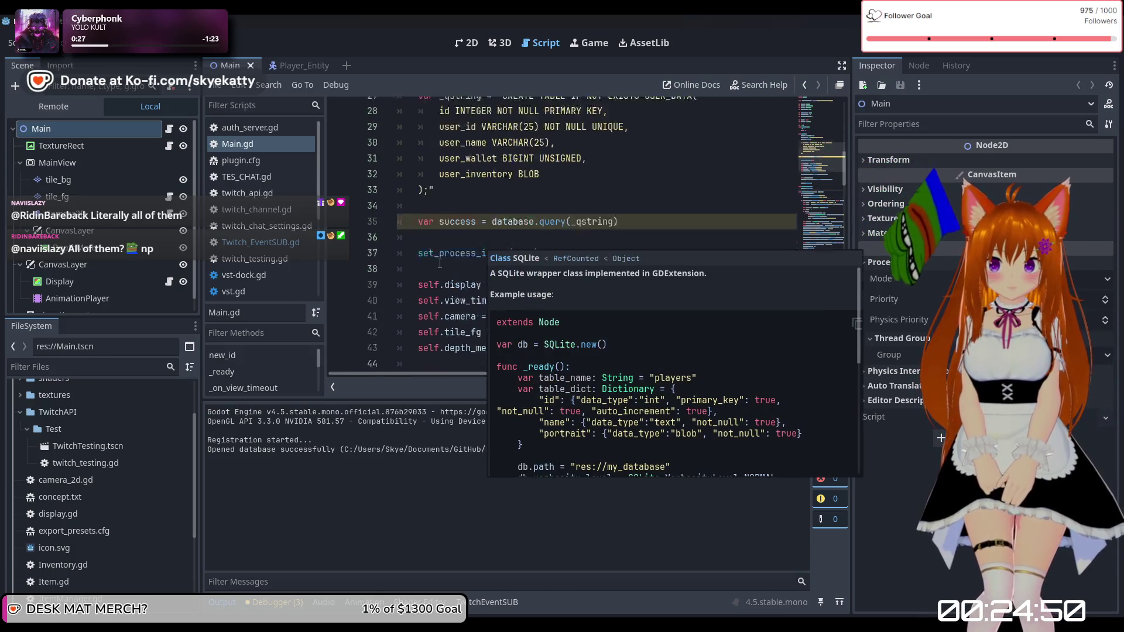
scroll(558, 229, "down", 2)
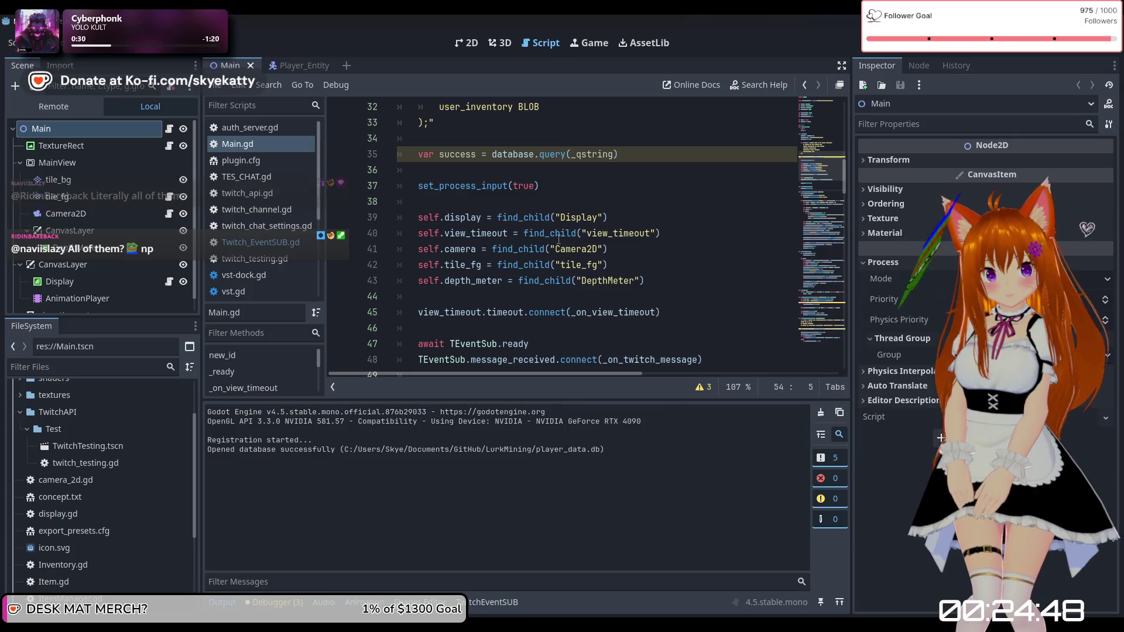
scroll(556, 220, "down", 1)
scroll(553, 211, "up", 1)
scroll(551, 205, "down", 1)
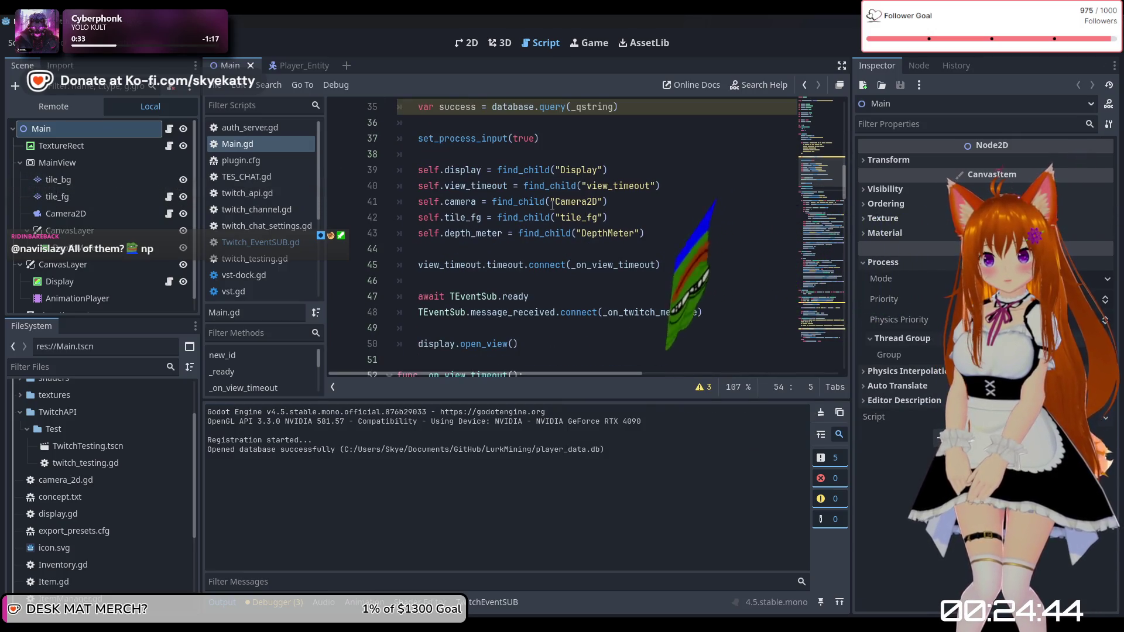
scroll(552, 205, "down", 1)
scroll(552, 204, "down", 2)
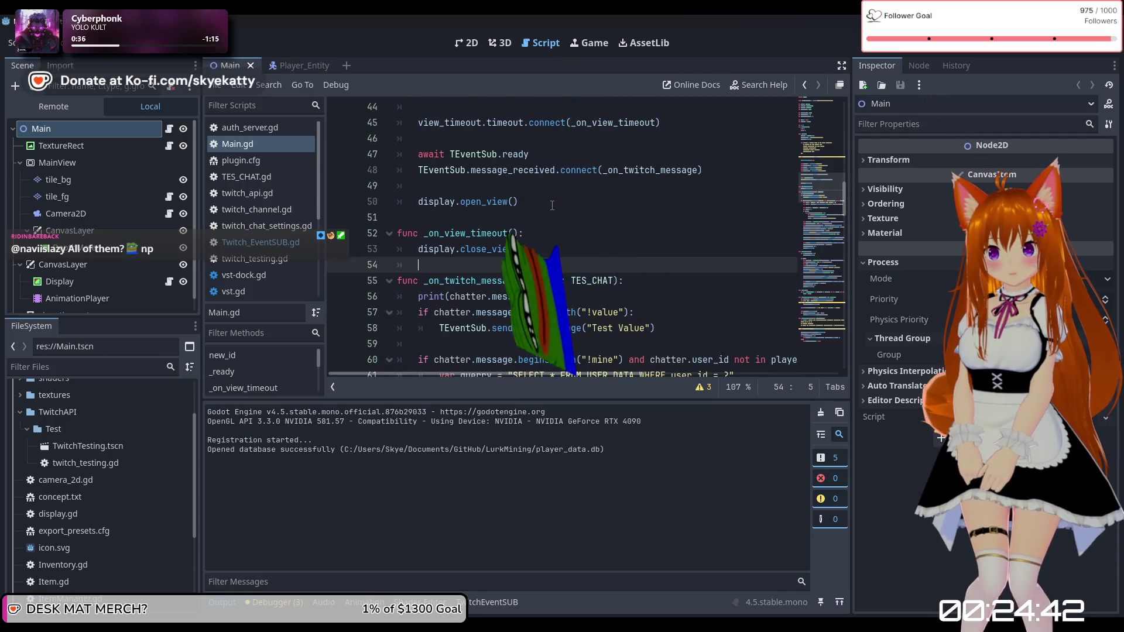
scroll(552, 205, "up", 2)
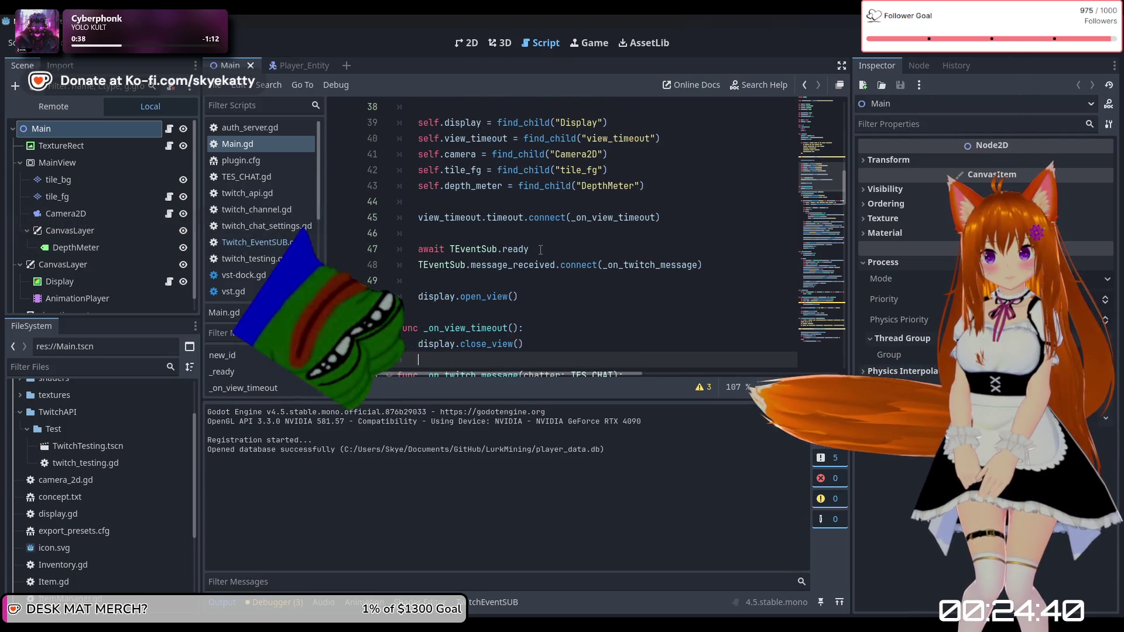
scroll(540, 250, "up", 4)
scroll(539, 250, "up", 3)
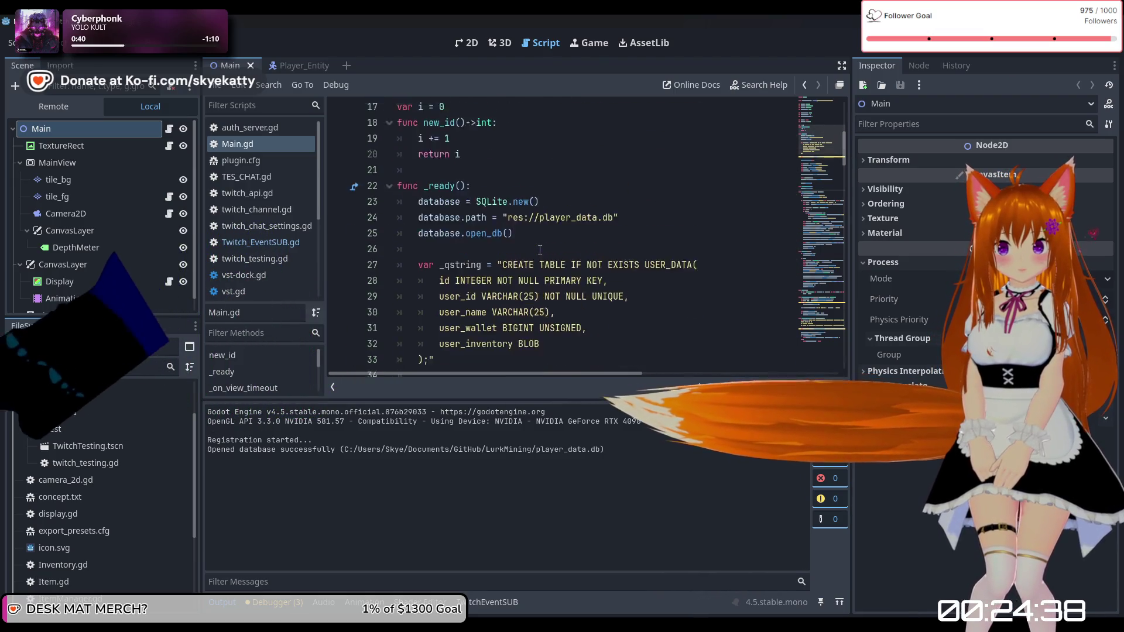
scroll(539, 250, "down", 1)
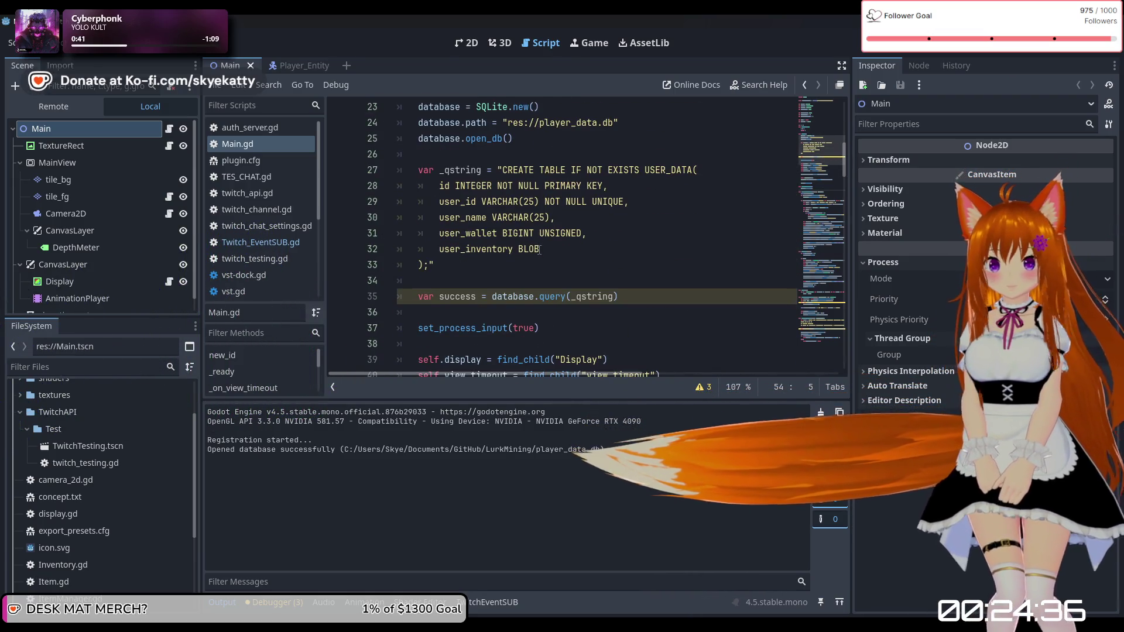
scroll(539, 250, "down", 2)
scroll(538, 250, "down", 3)
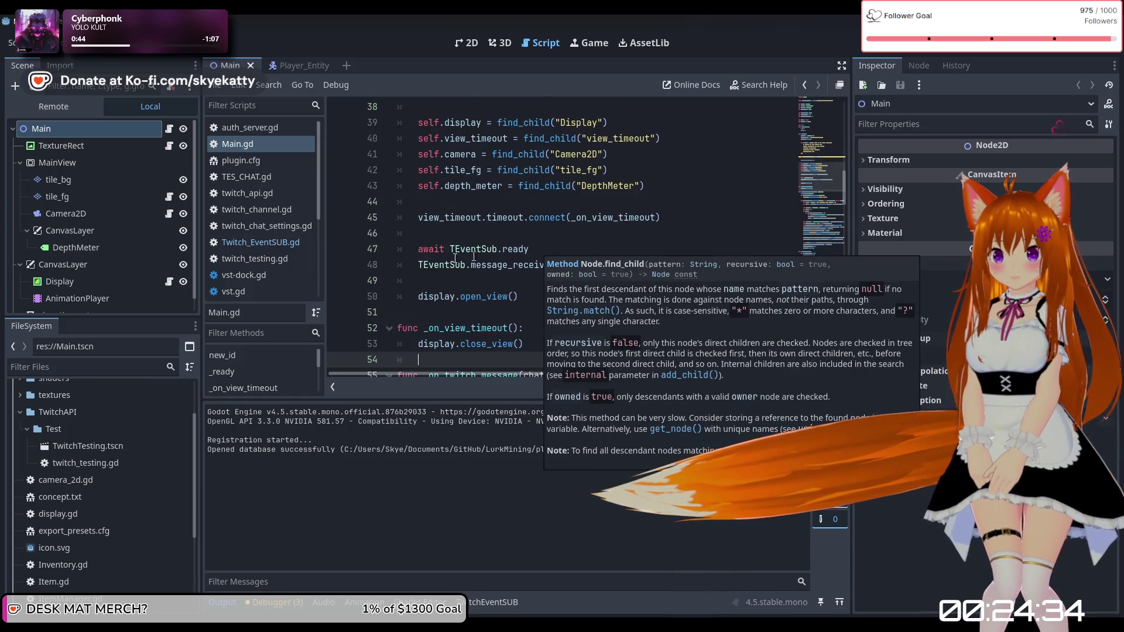
Step: Insert TEventSub.login() above the message_received connection, then stop and rerun the game
left_click(563, 264)
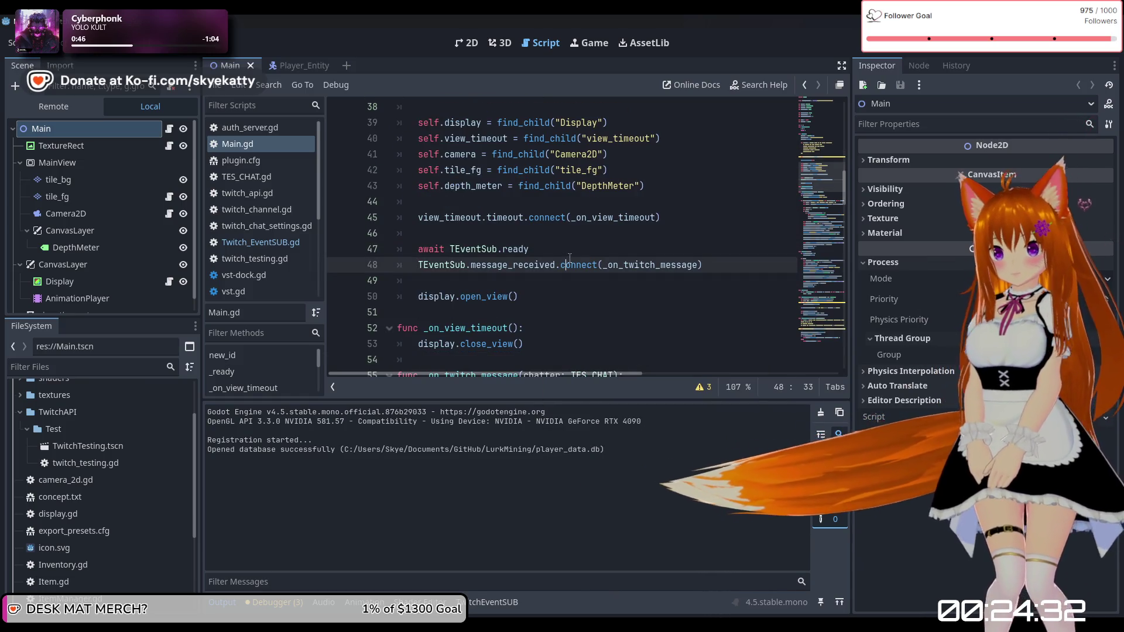
key("ctrl+shift+Return")
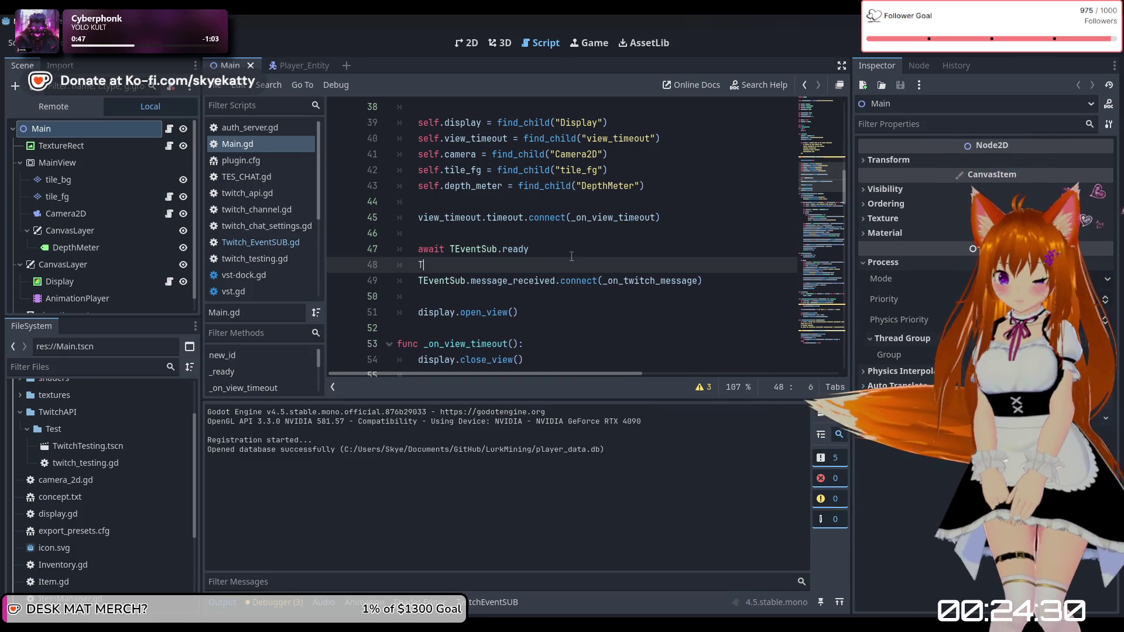
type("Event")
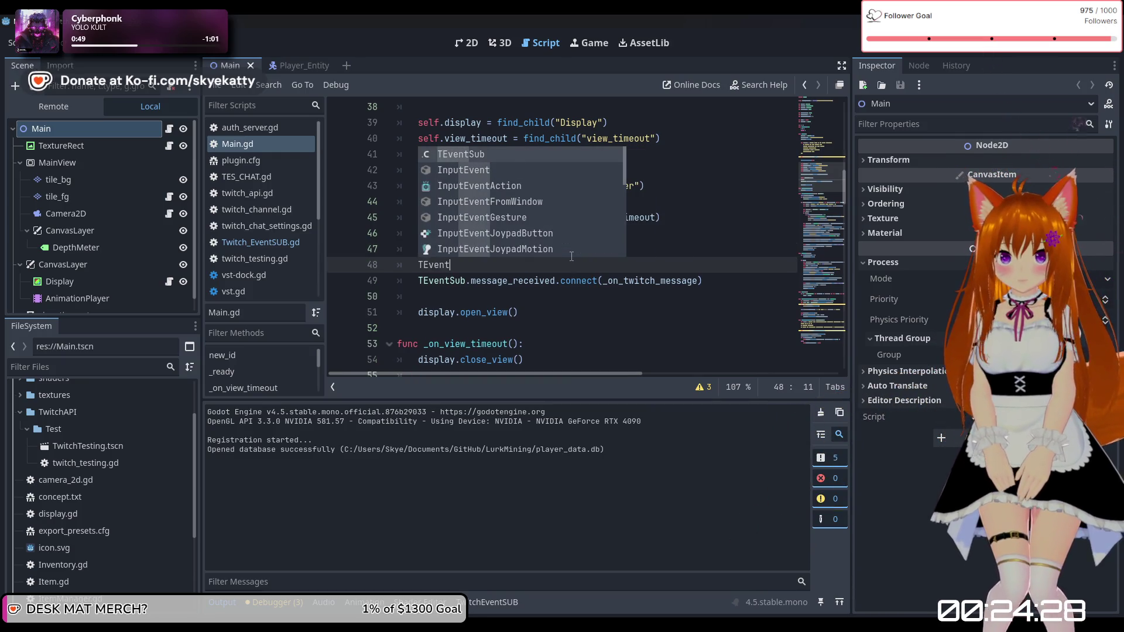
type("Sub.")
type("ub.")
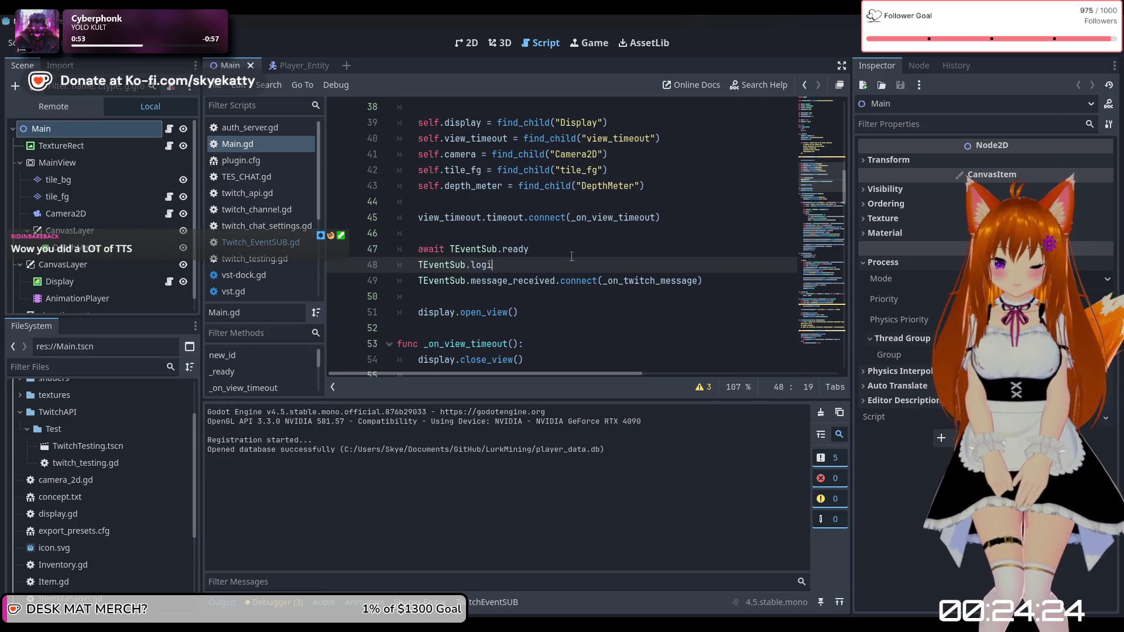
type("n")
key("Return")
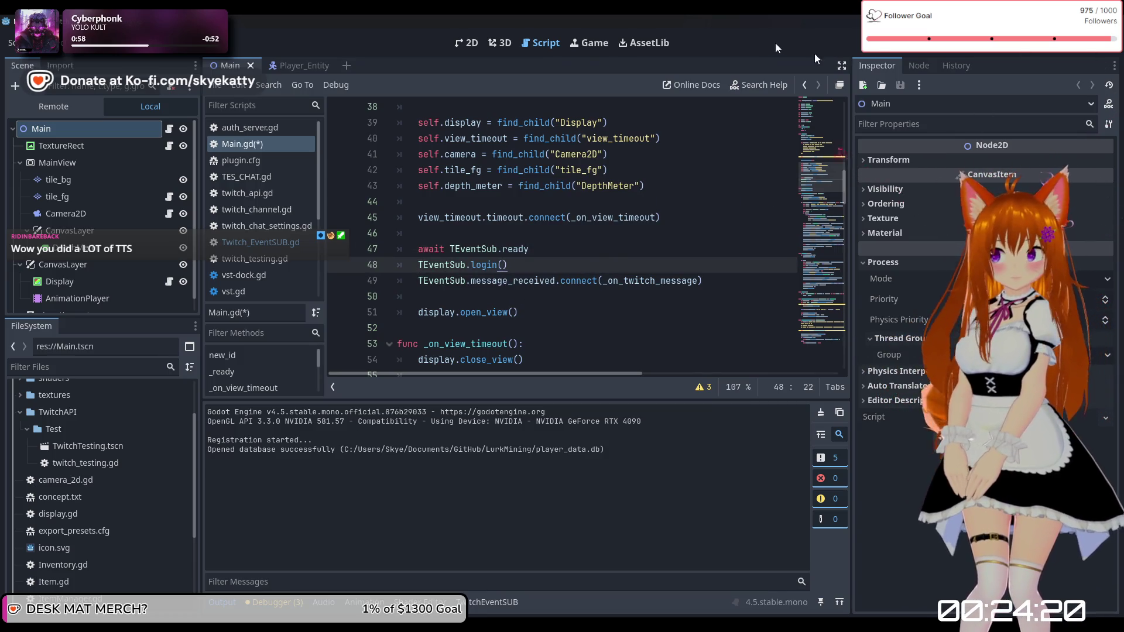
left_click(967, 51)
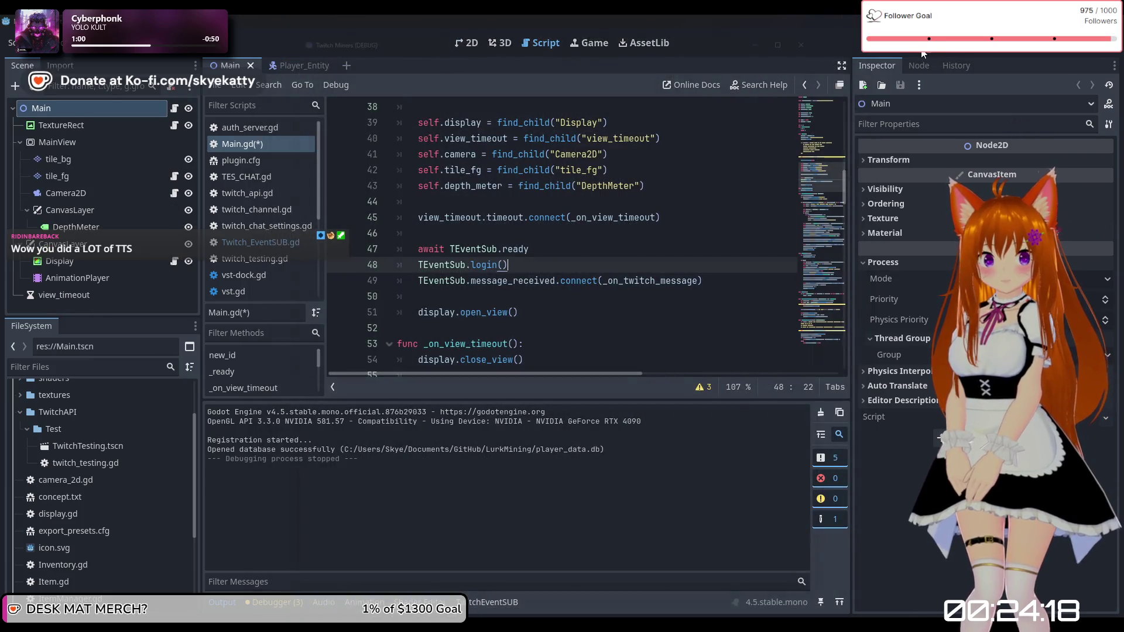
left_click(922, 53)
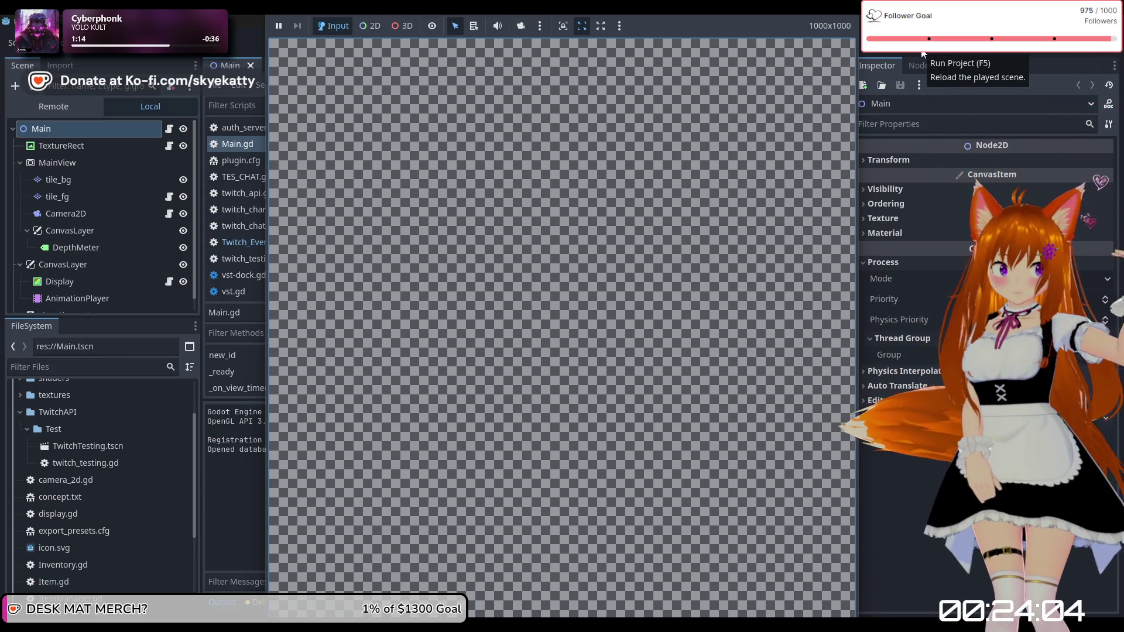
Step: Leave the game window and work on Main.gd lines 47–49 around TEventSub.login() and message_received
left_click(857, 469)
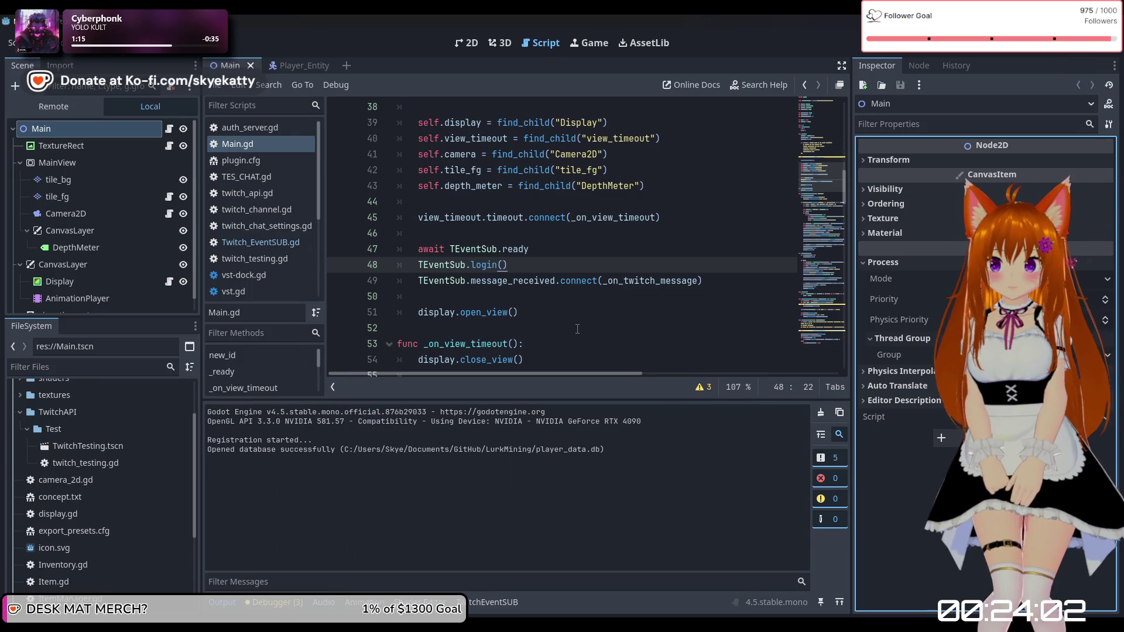
left_click(530, 251)
left_click(529, 264)
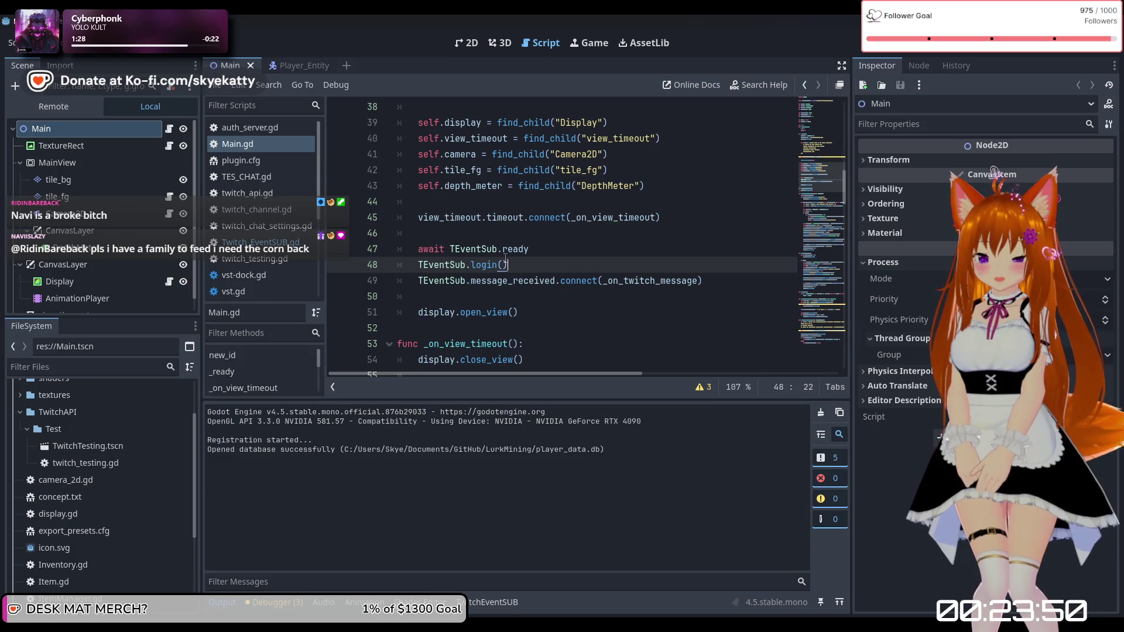
mouse_move(448, 258)
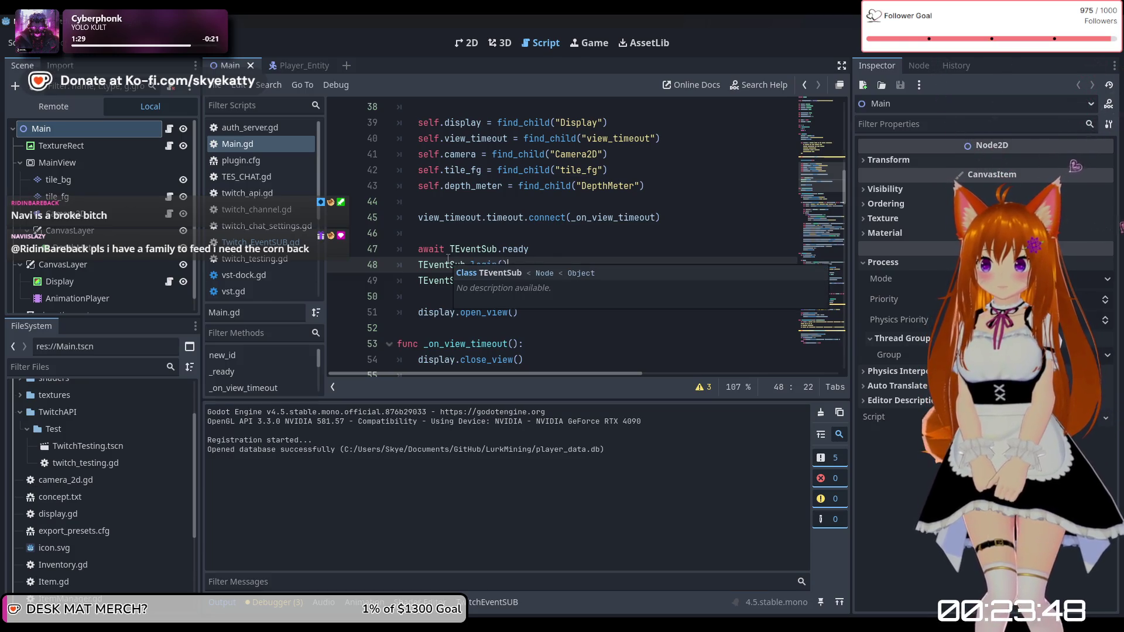
left_click(557, 252)
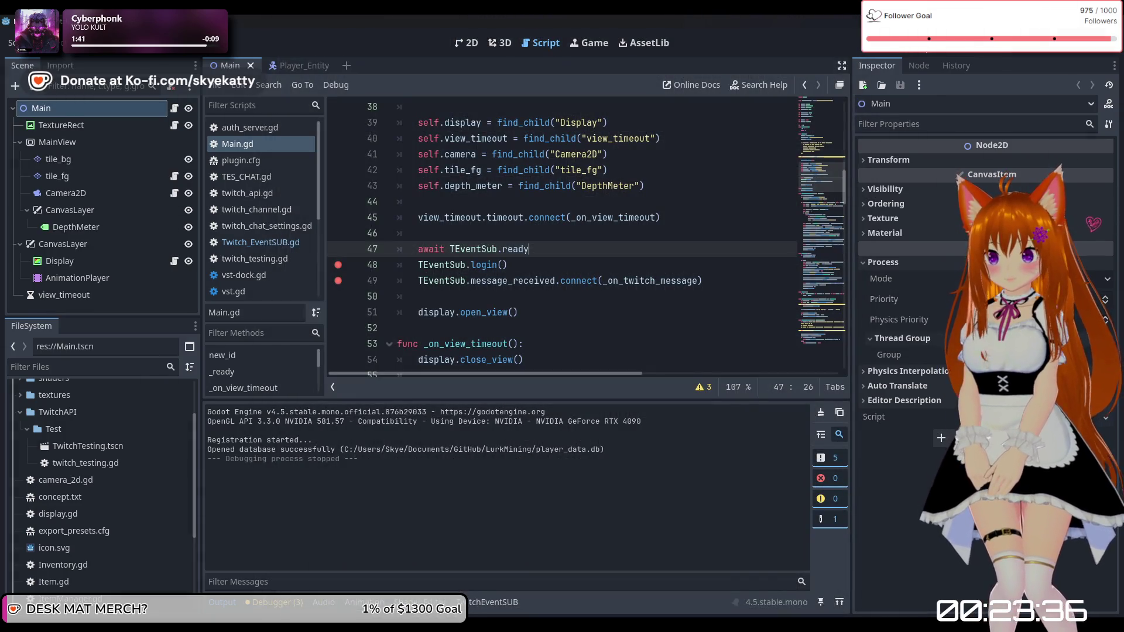
Step: Delete the 'await TEventSub.ready' line from Main.gd, then stop, save and rerun with F5
left_click(925, 42)
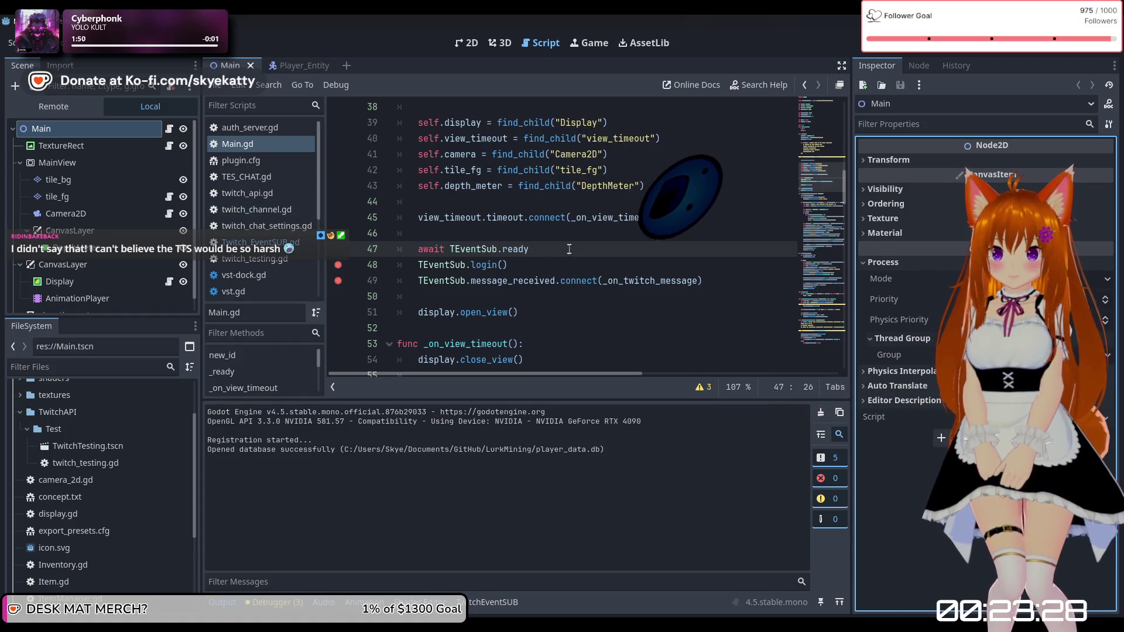
left_click_drag(578, 253, 324, 251)
key("BackSpace")
key("BackSpace")
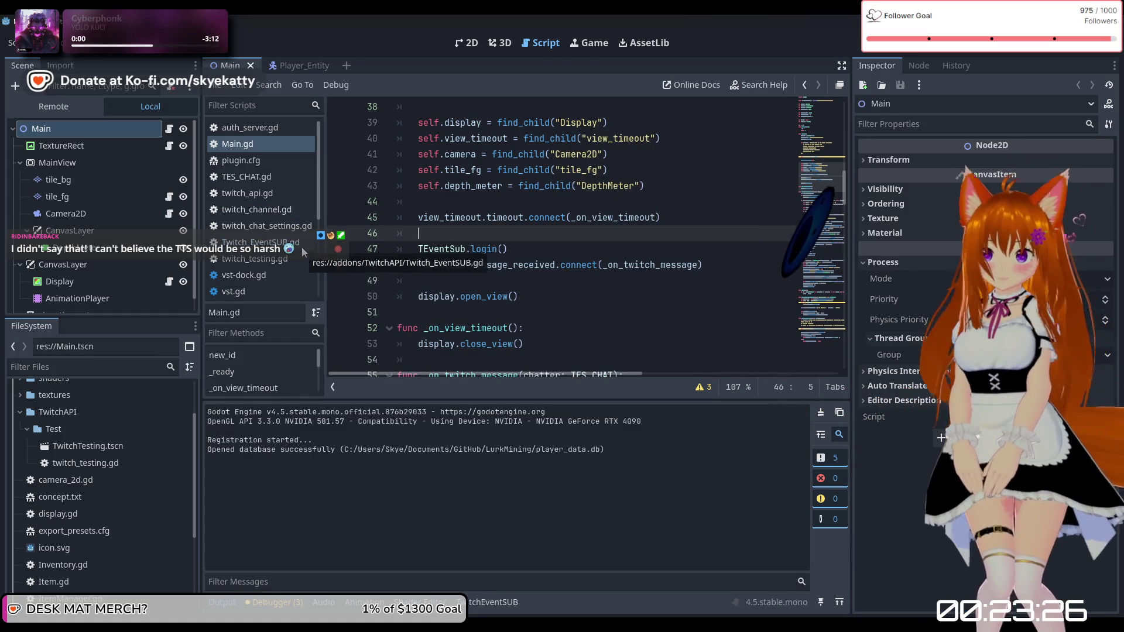
left_click(897, 53)
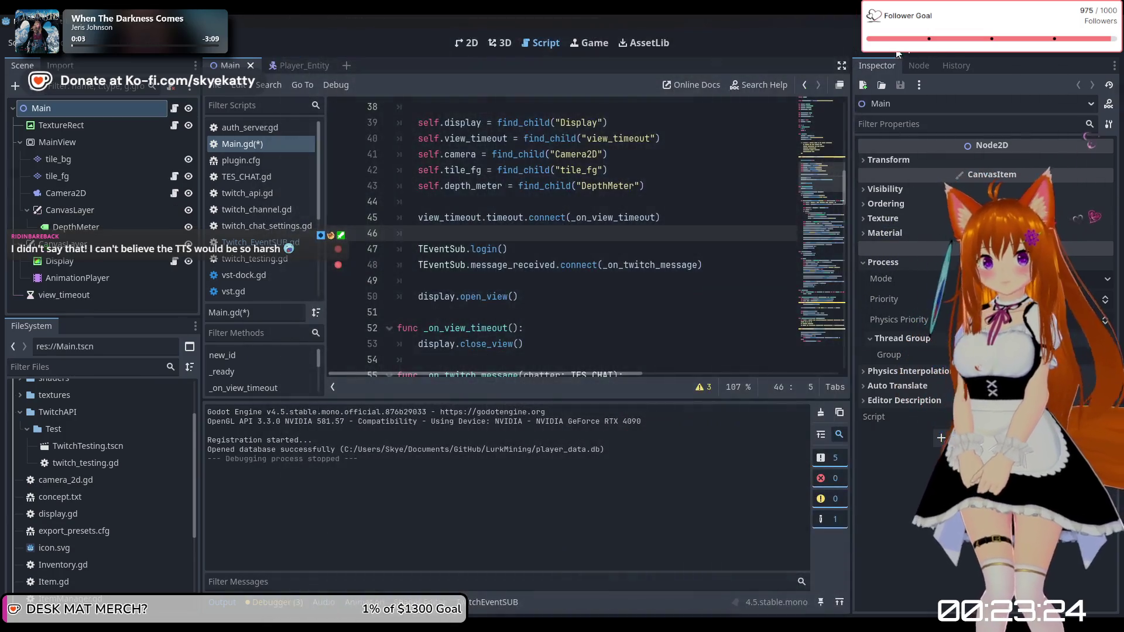
key("F5")
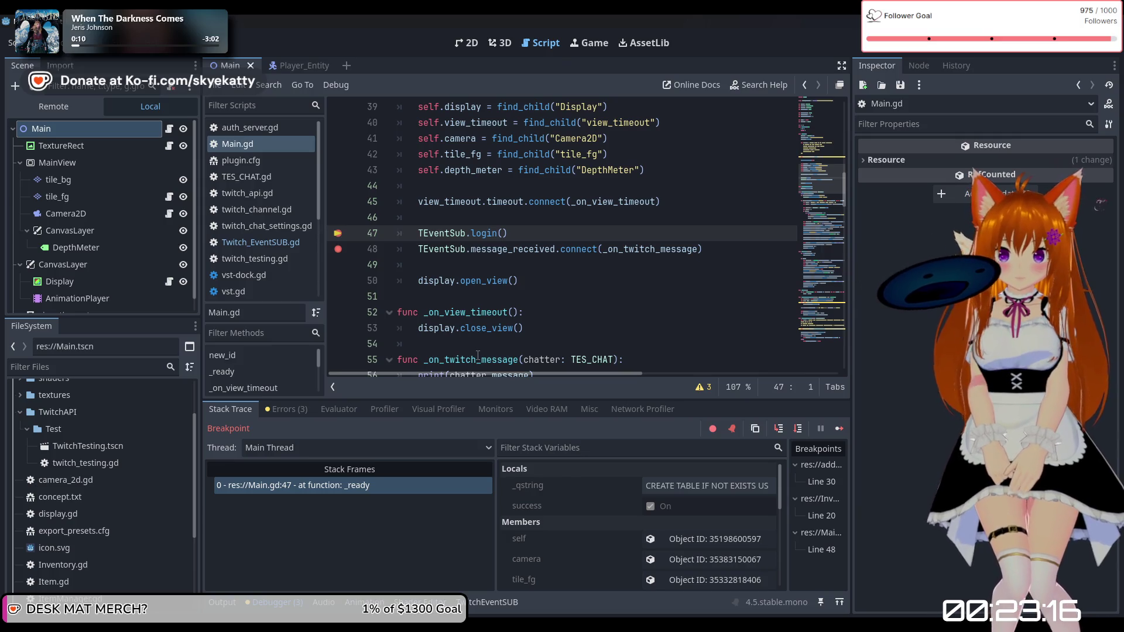
Step: Continue past the login breakpoint, check the Node and Inspector docks, then stop the debug session
left_click(841, 434)
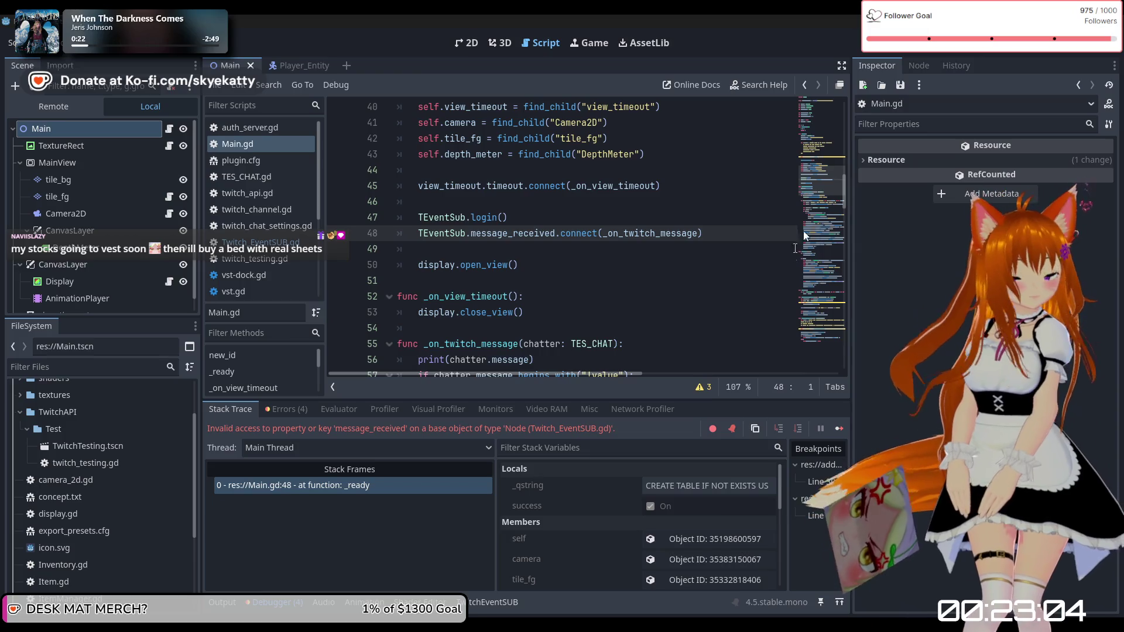
left_click(911, 66)
left_click(877, 65)
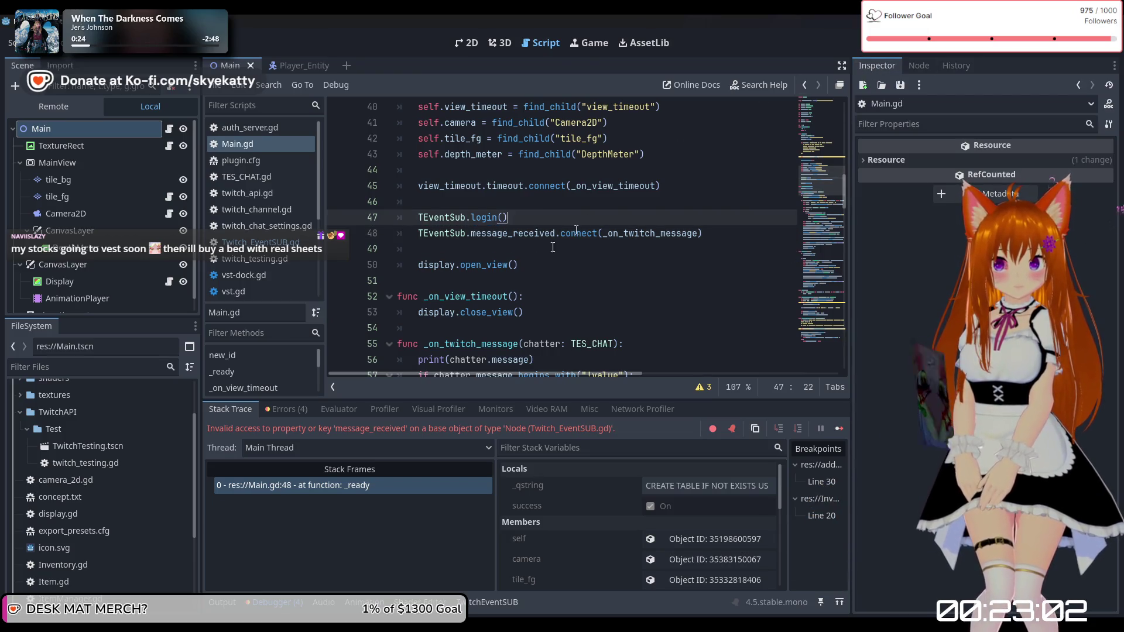
left_click(519, 265)
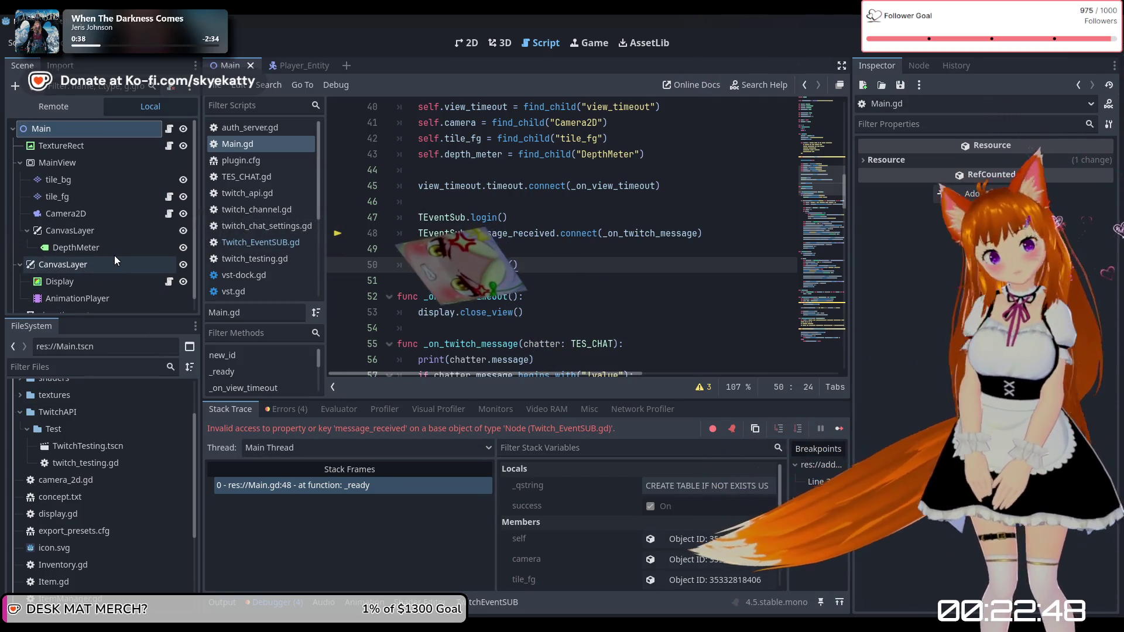
left_click(968, 51)
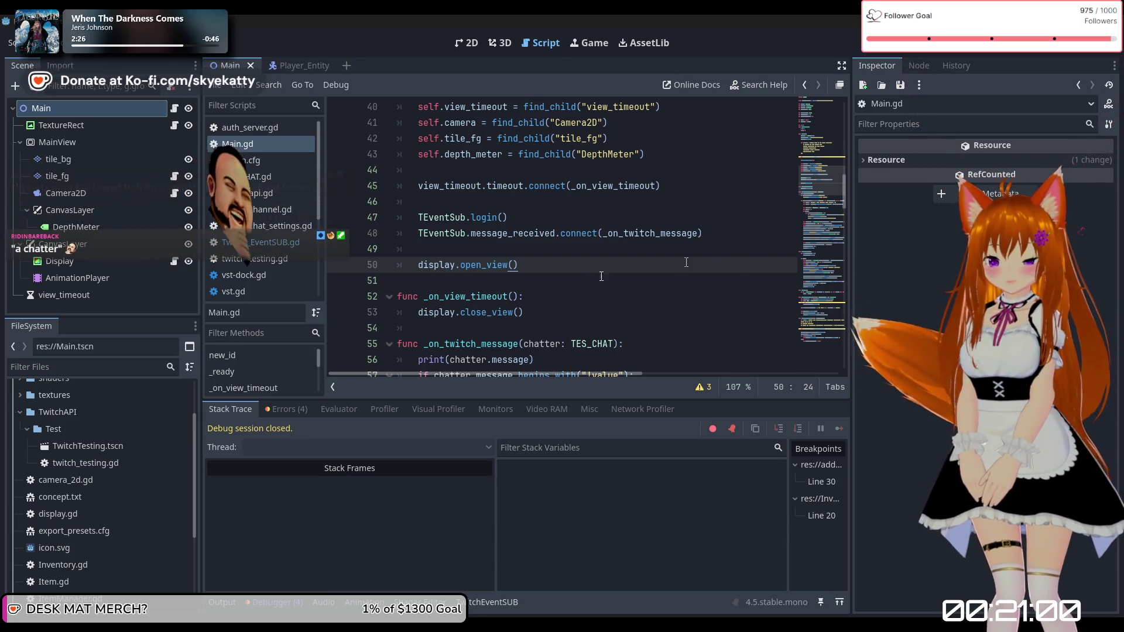
Step: Show the debugger's error list with three variable warnings and the message_received access error
left_click(286, 409)
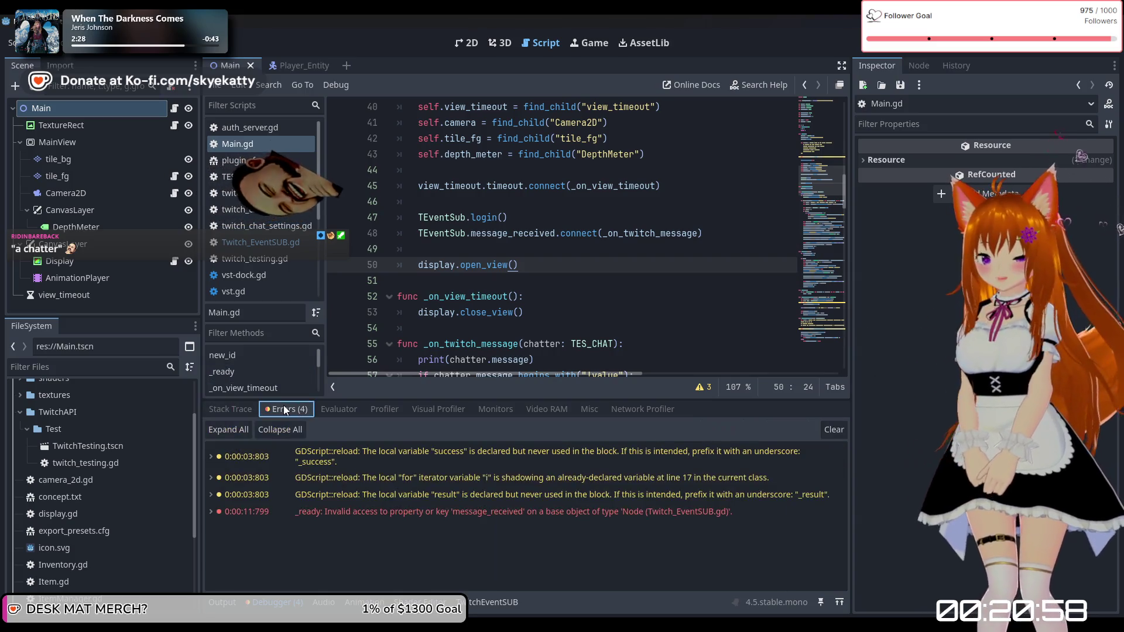
Step: Follow the _ready error's stack trace into Twitch_EventSUB.gd and bring up line 90's signal emit
double_click(448, 510)
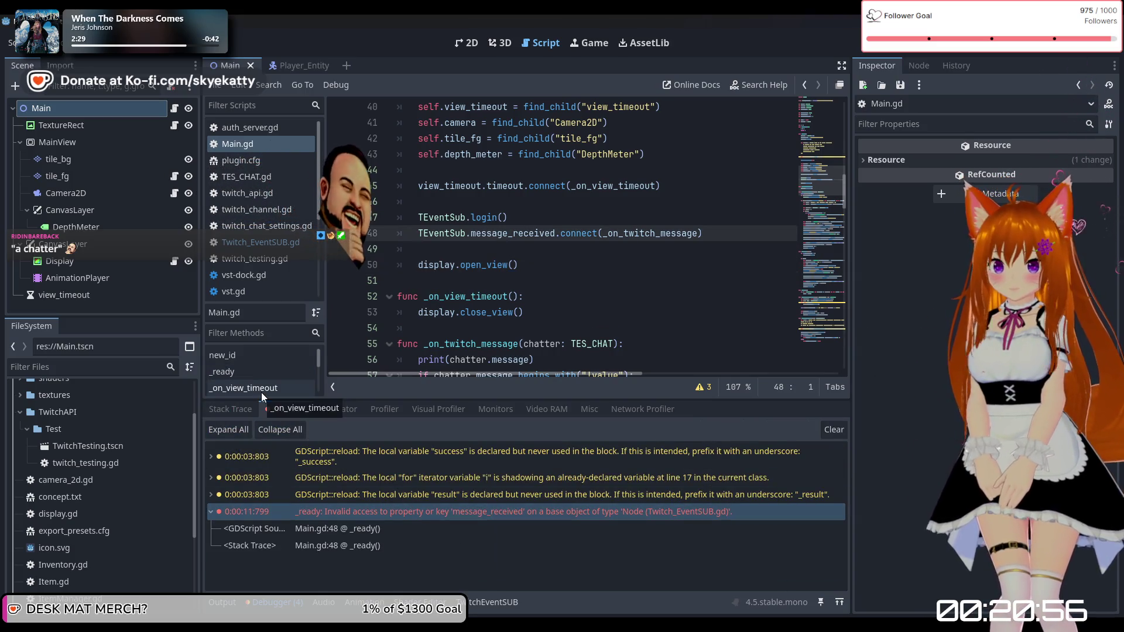
left_click(214, 409)
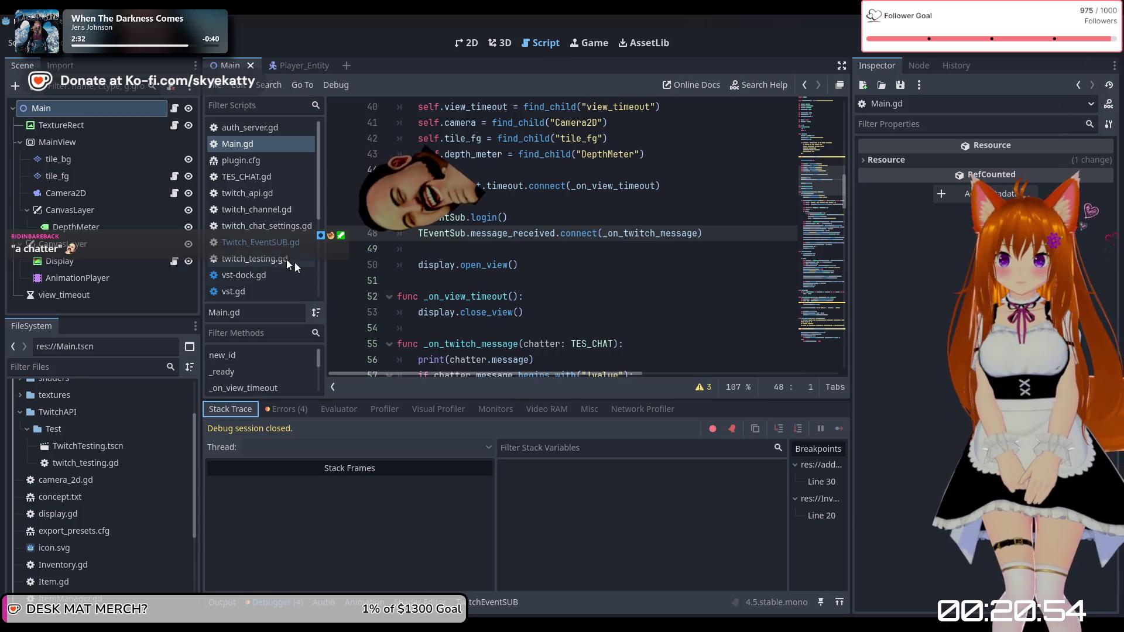
left_click(260, 241)
scroll(445, 235, "up", 1)
scroll(498, 275, "down", 2)
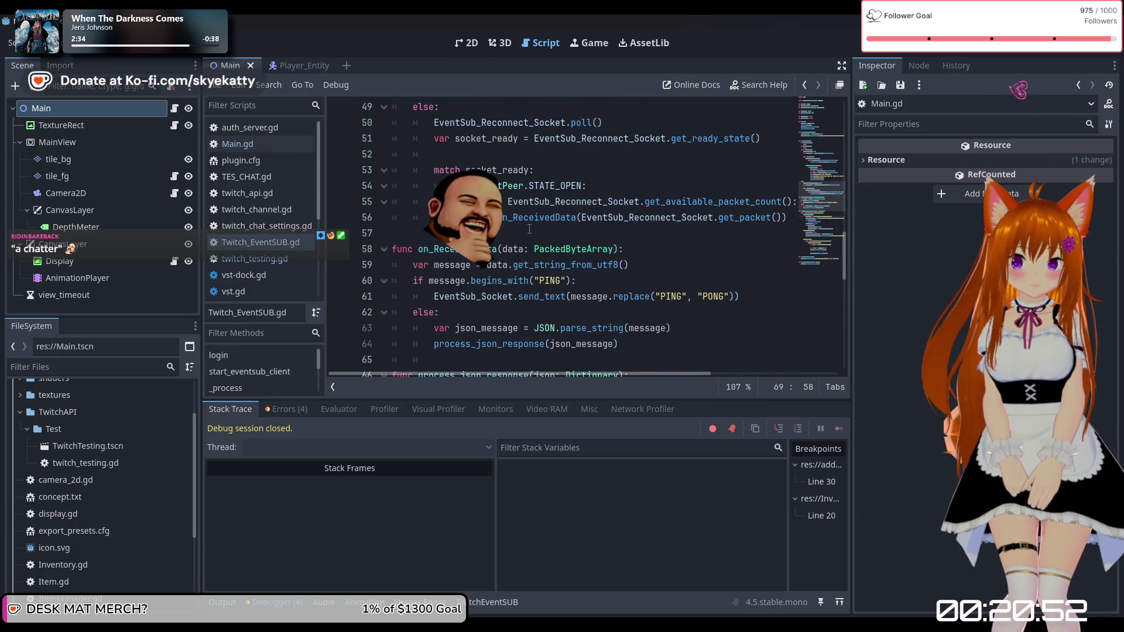
scroll(560, 319, "down", 1)
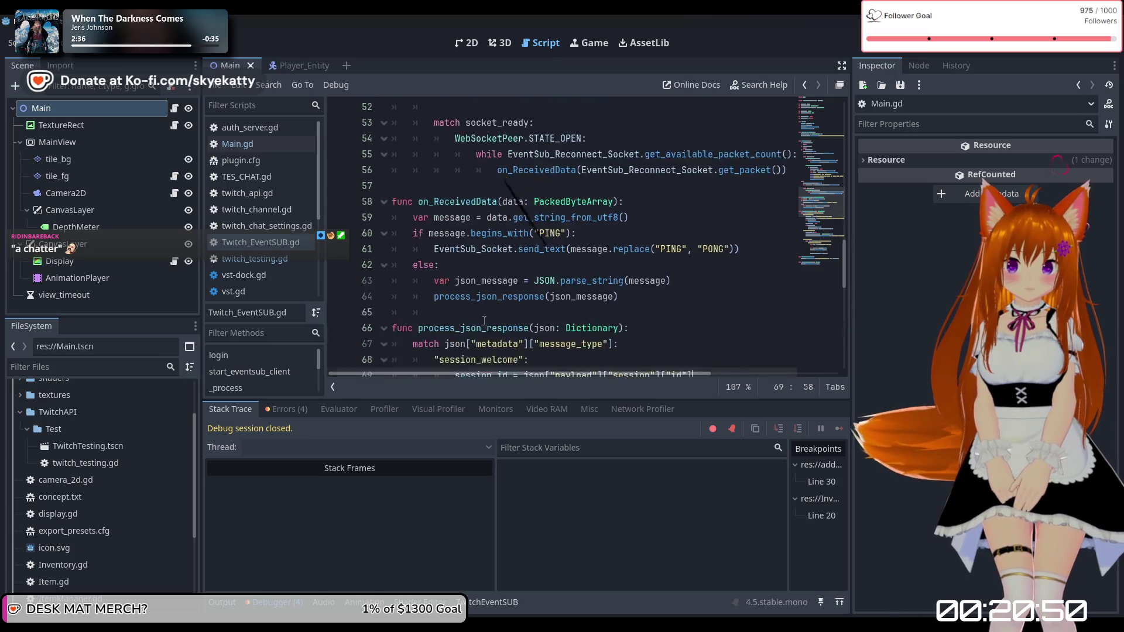
scroll(527, 320, "up", 1)
scroll(485, 321, "down", 4)
scroll(484, 320, "down", 1)
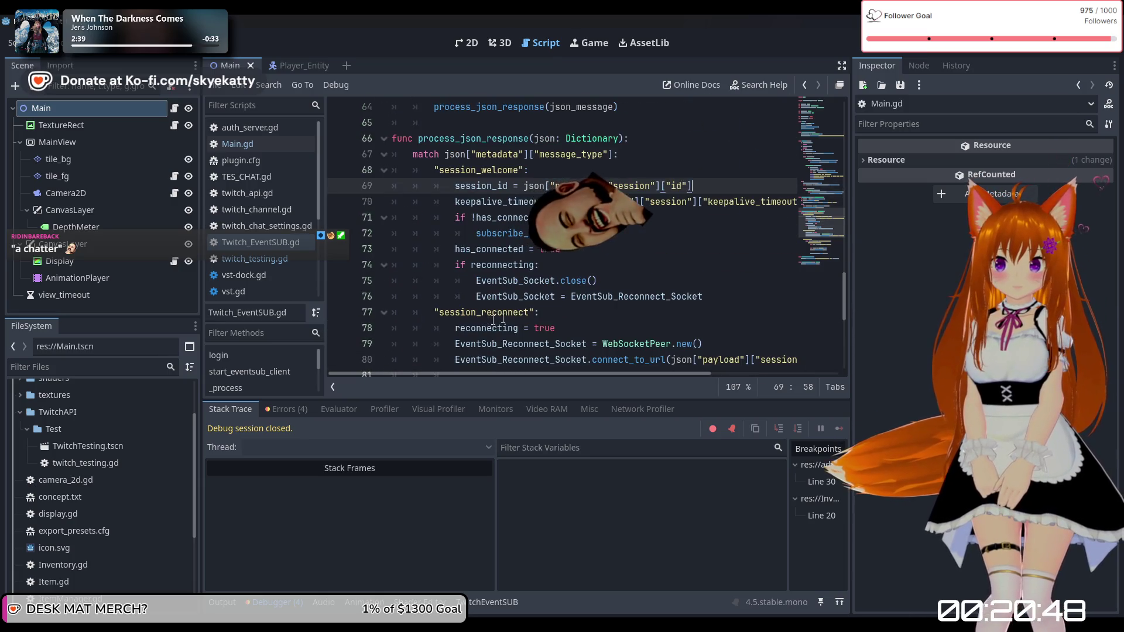
scroll(597, 289, "down", 6)
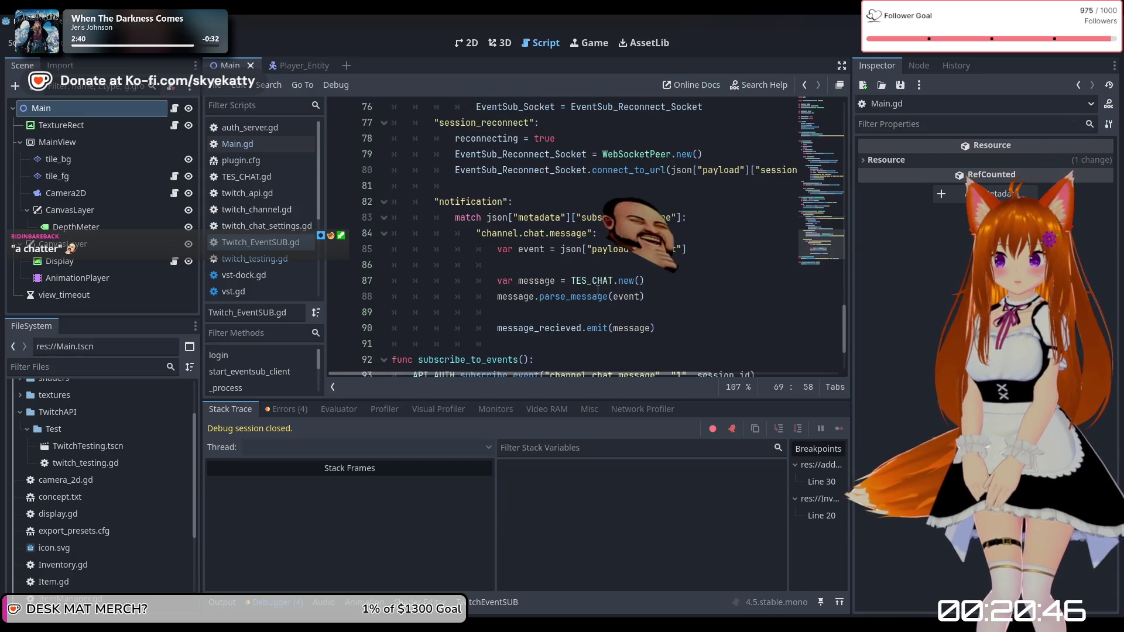
scroll(597, 288, "up", 1)
Step: Replace the rest of the emit line with 'emit'
left_click_drag(654, 281, 506, 282)
key("BackSpace")
key("BackSpace")
key("BackSpace")
type("em")
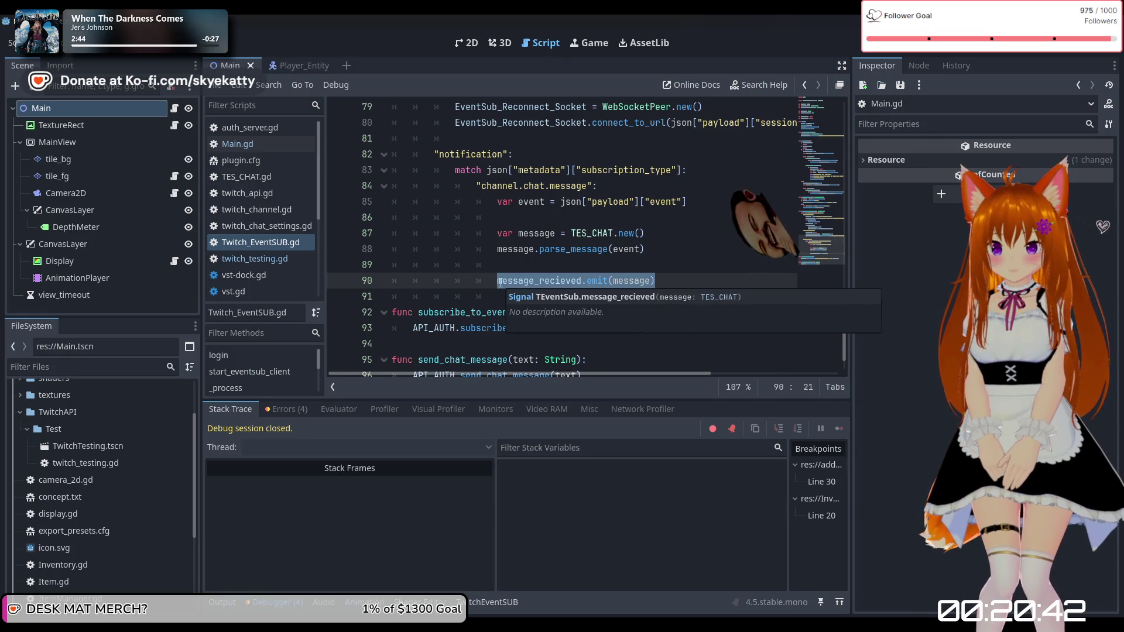
type("it")
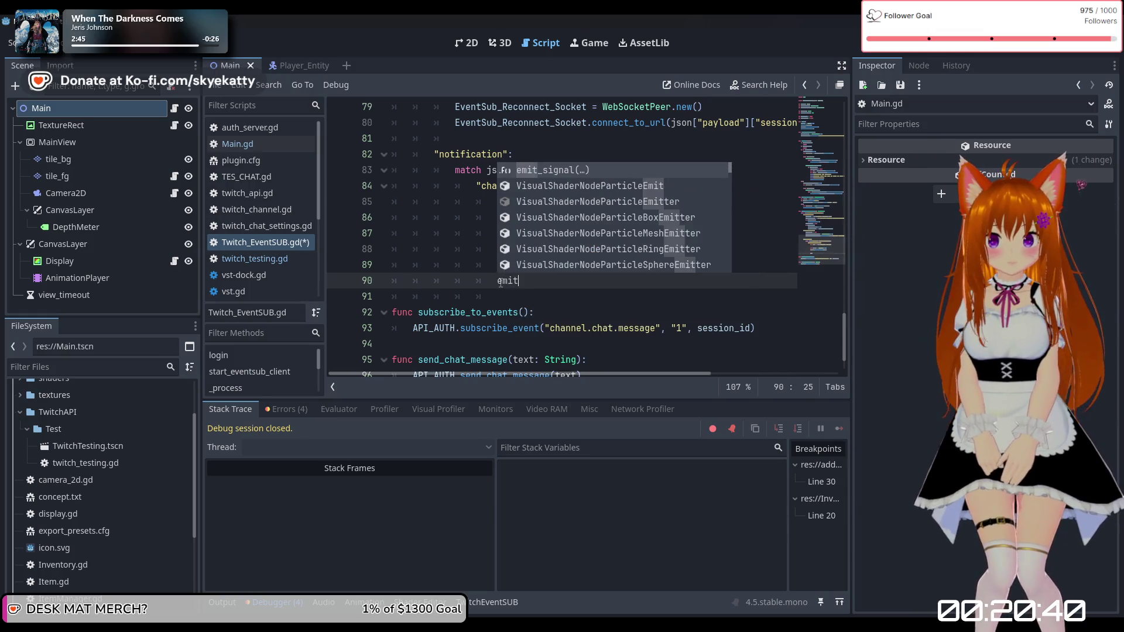
key("Return")
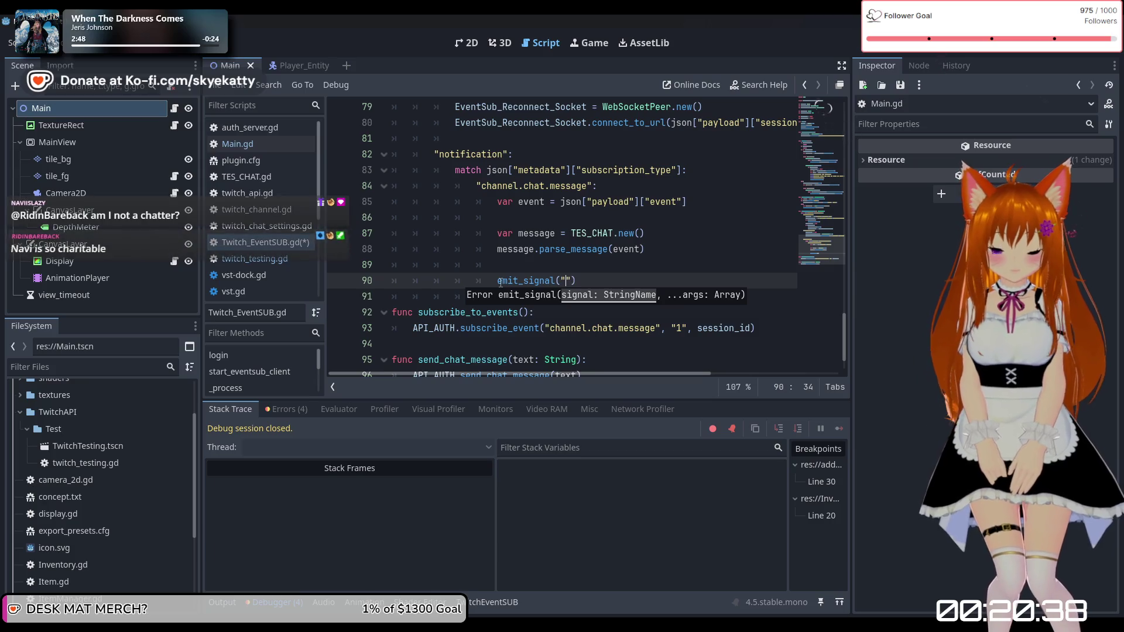
type("\"")
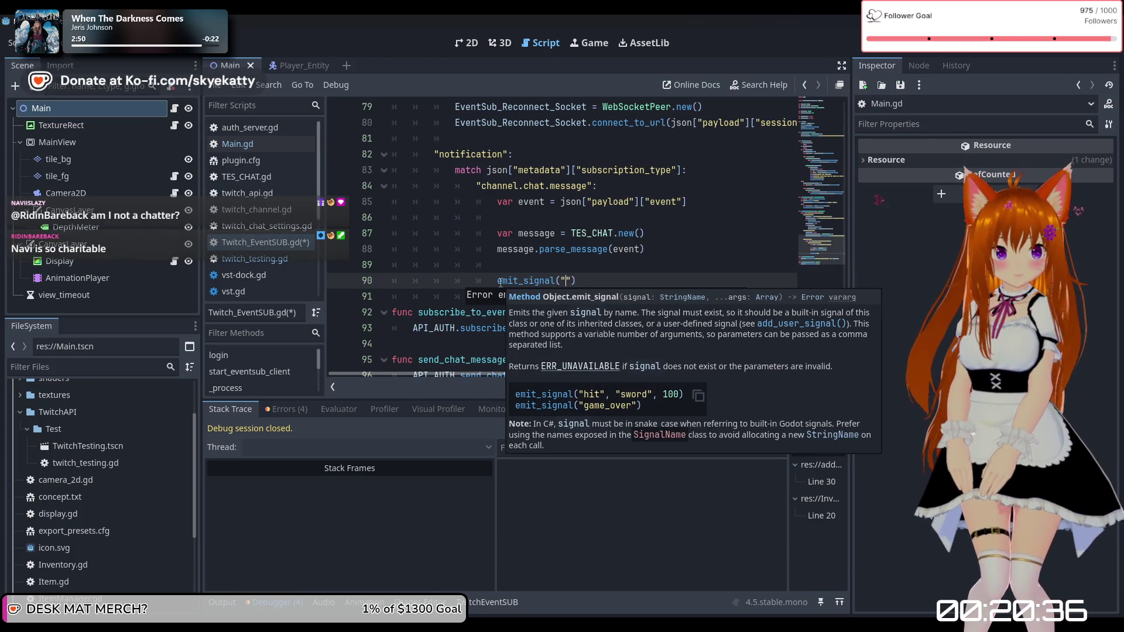
type("s")
key("BackSpace")
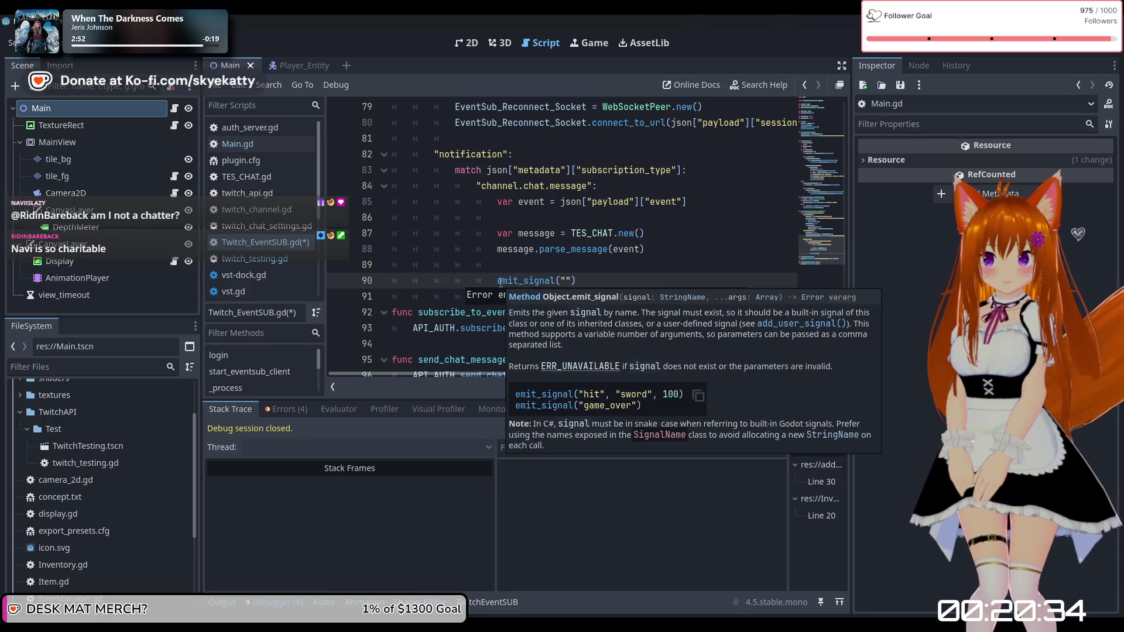
type("mes")
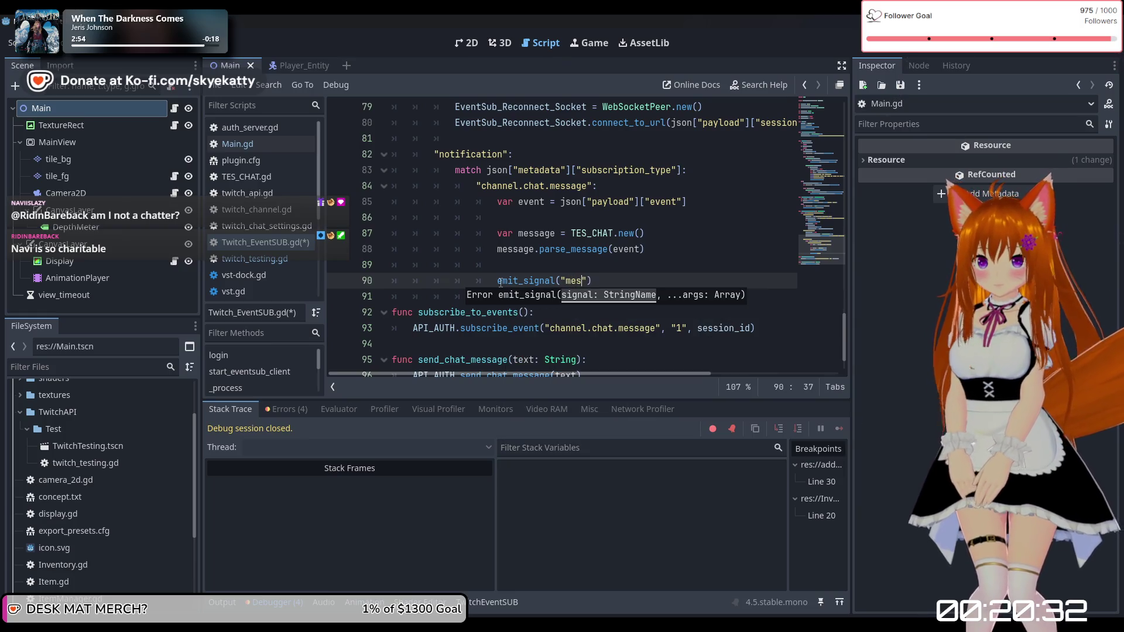
type(")")
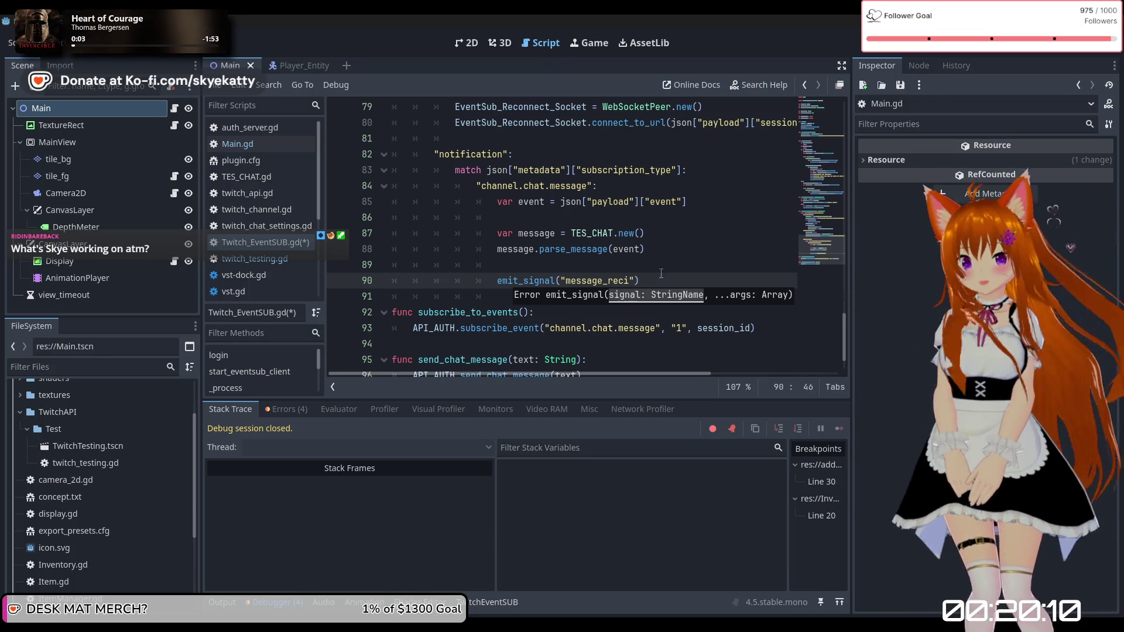
key("ctrl+BackSpace")
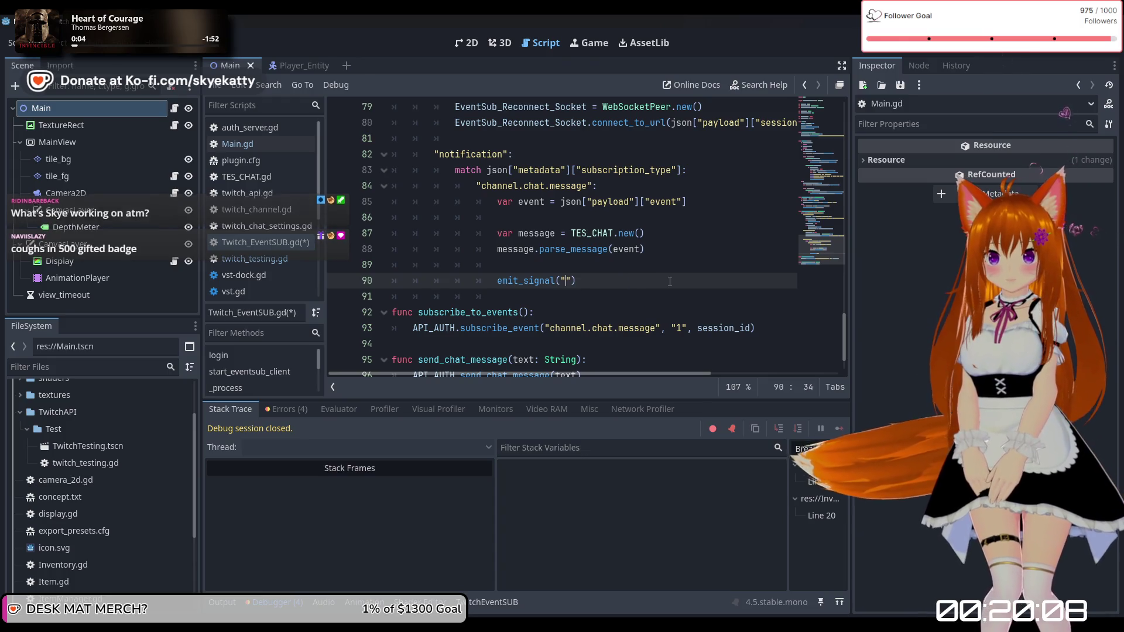
key("ctrl+z")
key("ctrl+z")
key("ctrl+z")
key("End")
key("ctrl+s")
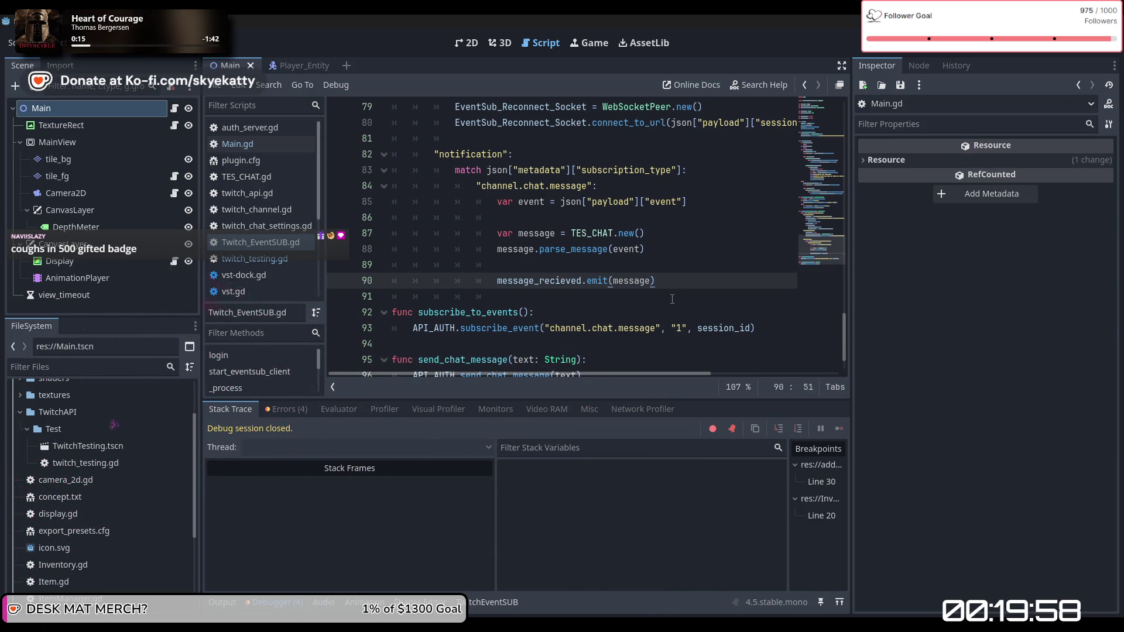
Step: Select the declared name message_recieved on line 3, then message_received on Main.gd line 48
left_click(658, 264)
scroll(673, 272, "up", 13)
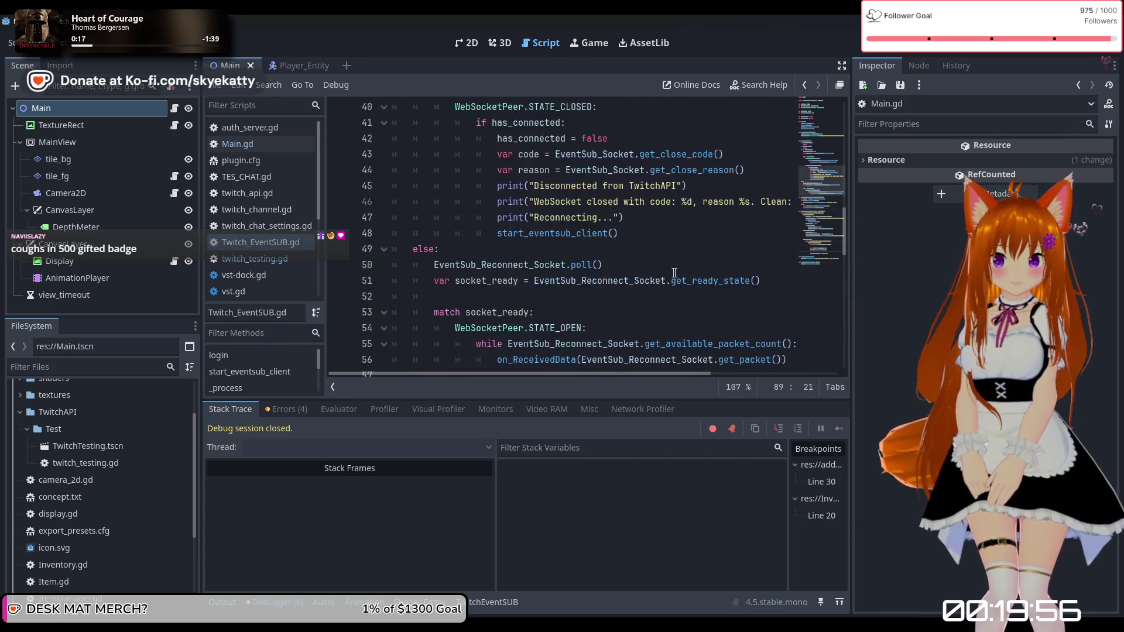
scroll(674, 273, "up", 13)
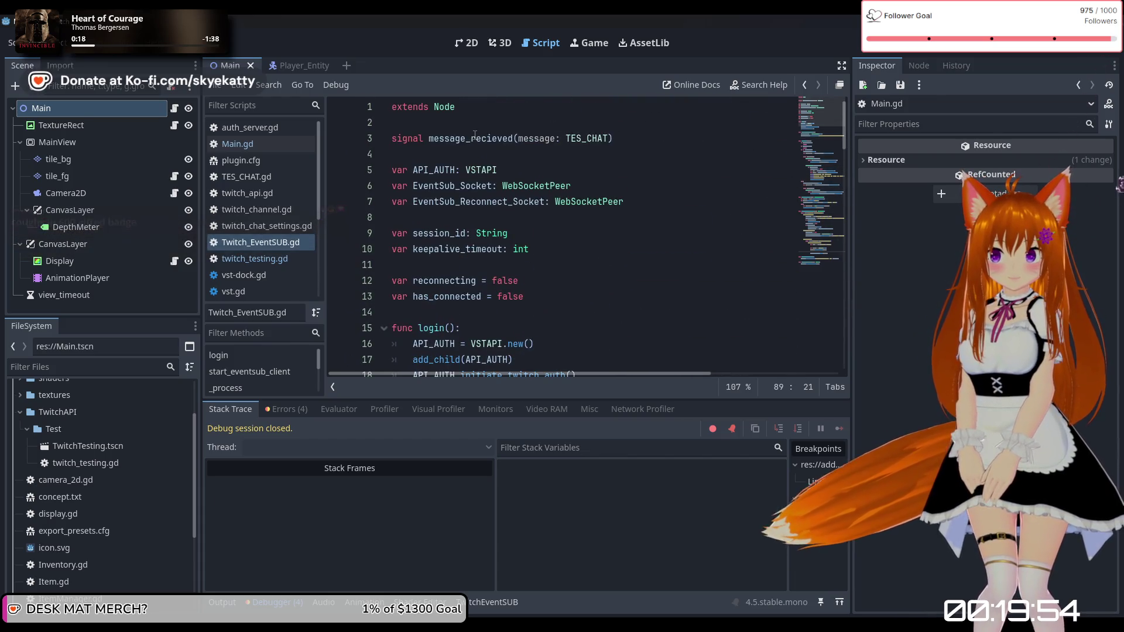
left_click(475, 138)
key("Home")
key("ctrl+shift+Right")
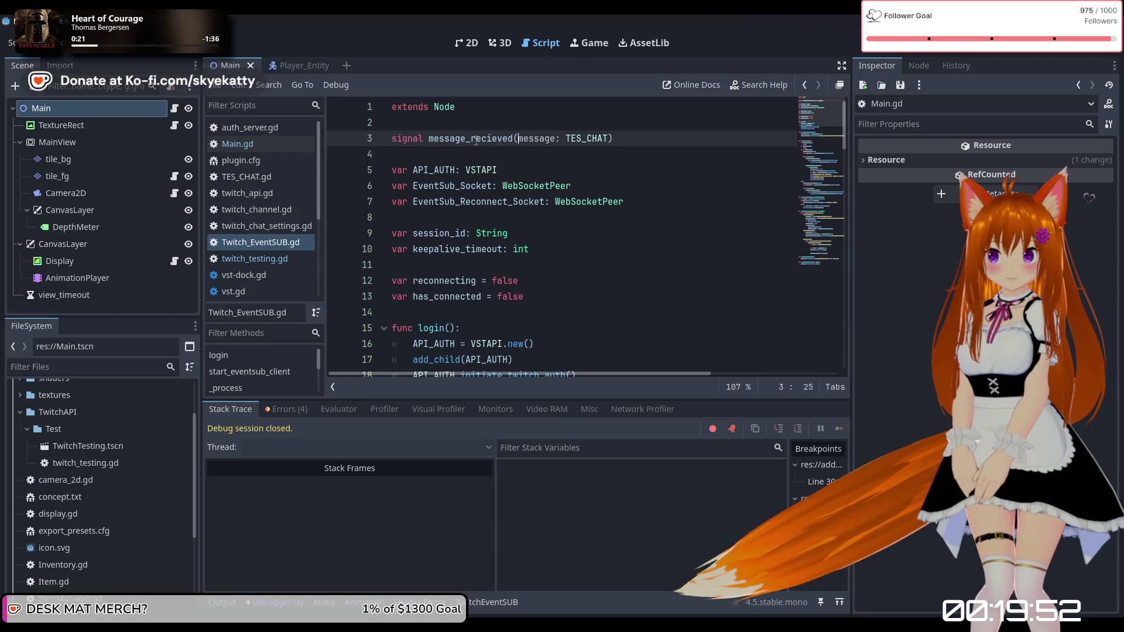
double_click(477, 139)
key("ctrl+c")
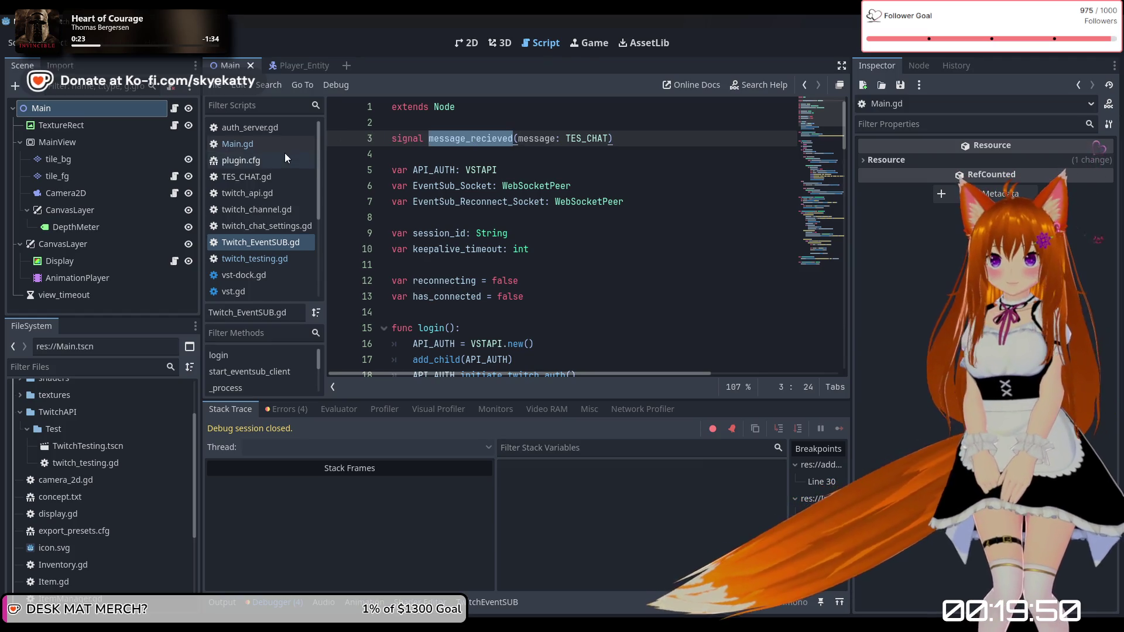
left_click(255, 144)
double_click(507, 234)
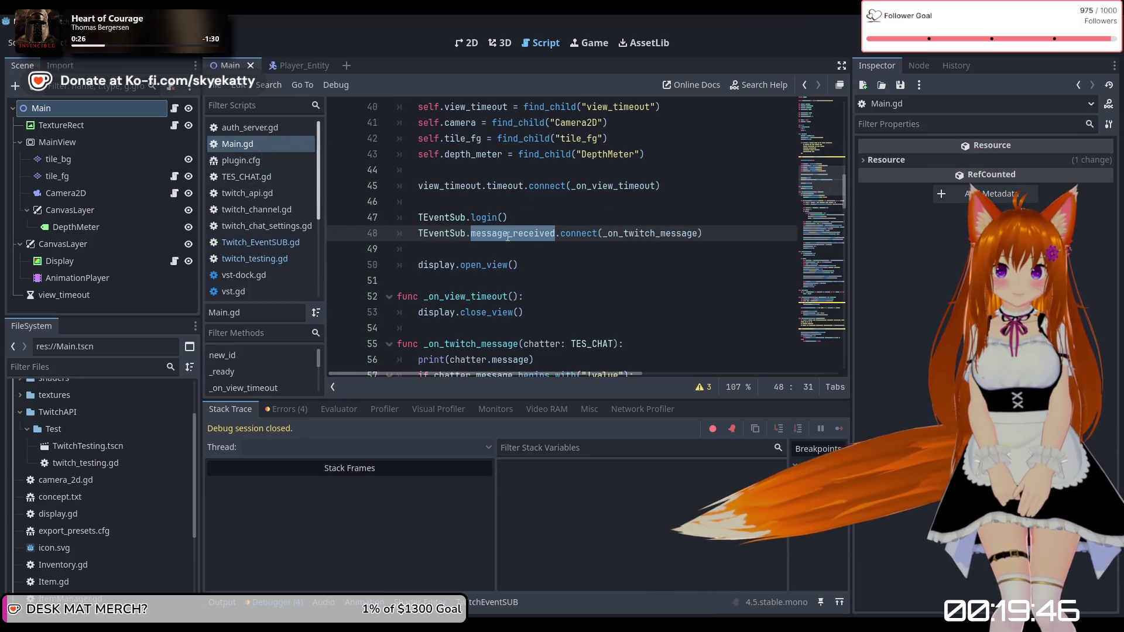
Step: Paste message_recieved over message_received on Main.gd line 48 and show the Output log
key("ctrl+v")
left_click(521, 261)
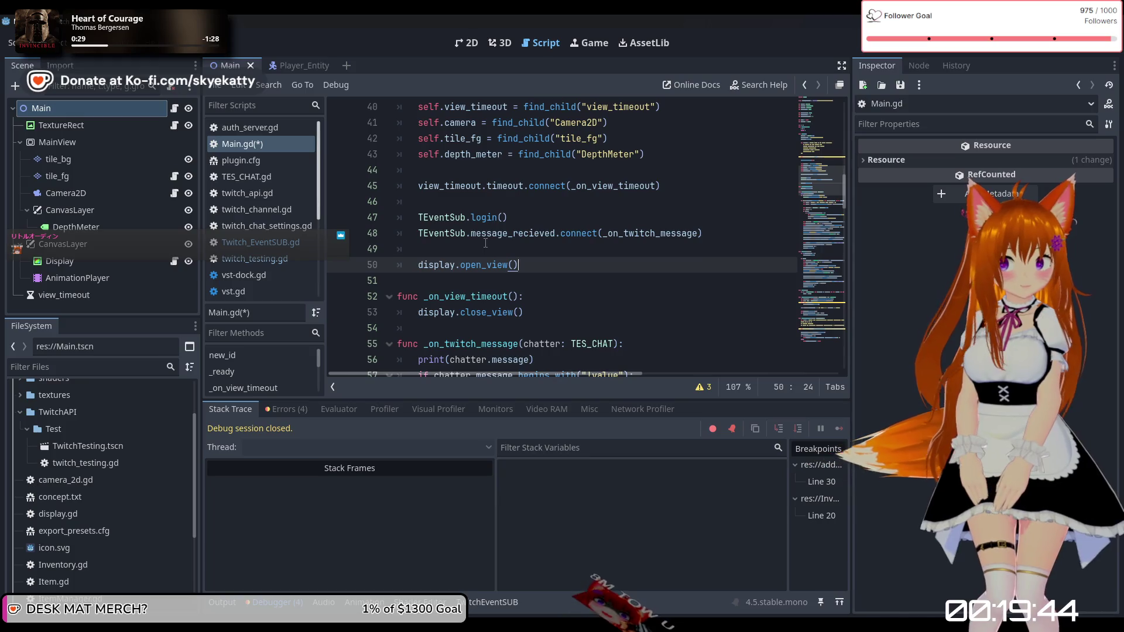
left_click(500, 251)
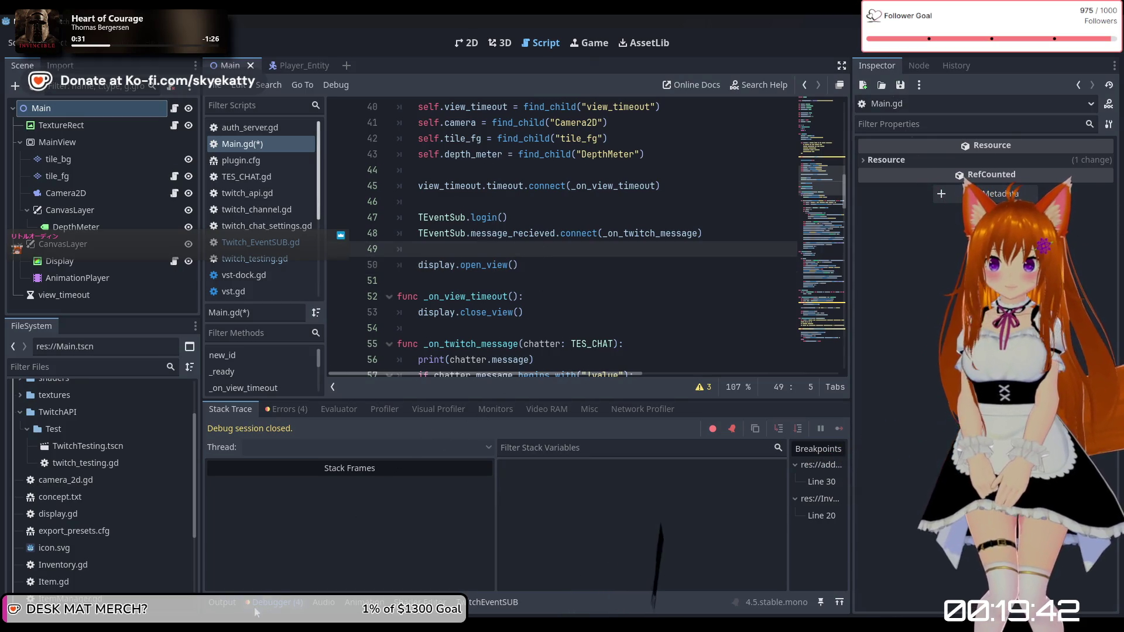
left_click(233, 602)
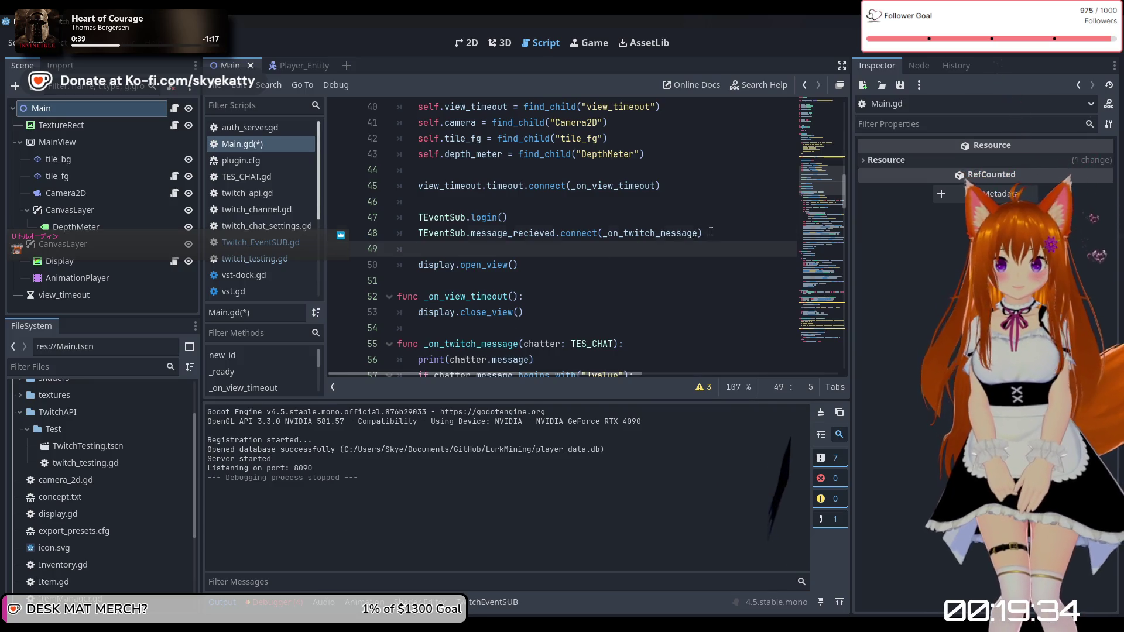
Step: Move the message_recieved.connect line up above the login call in Main.gd
left_click_drag(710, 232, 401, 237)
key("ctrl+x")
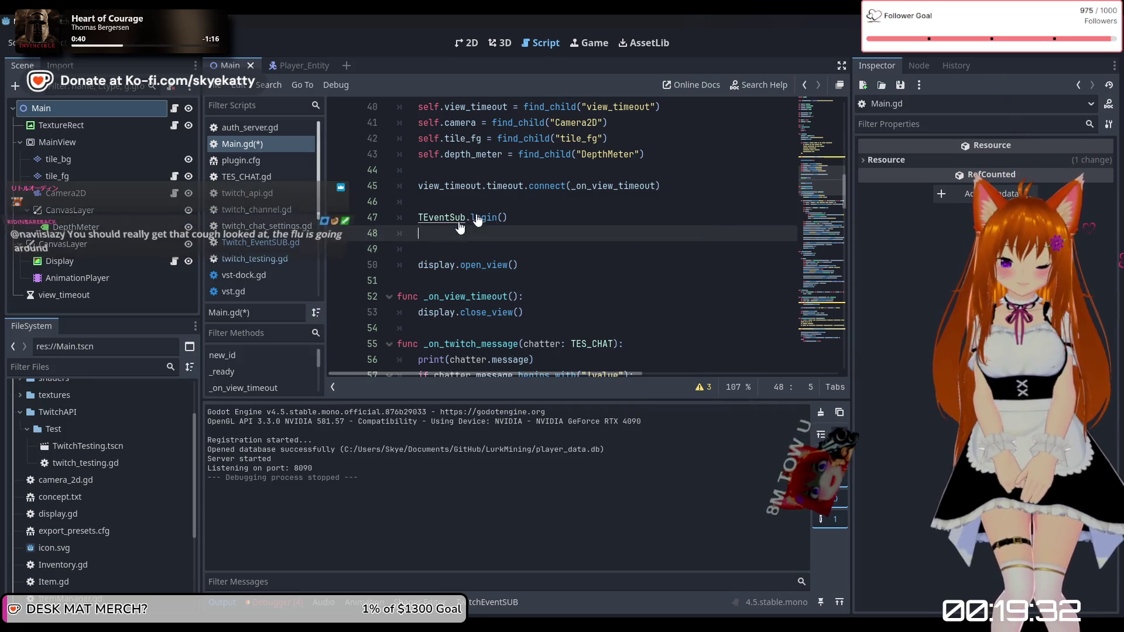
left_click(479, 201)
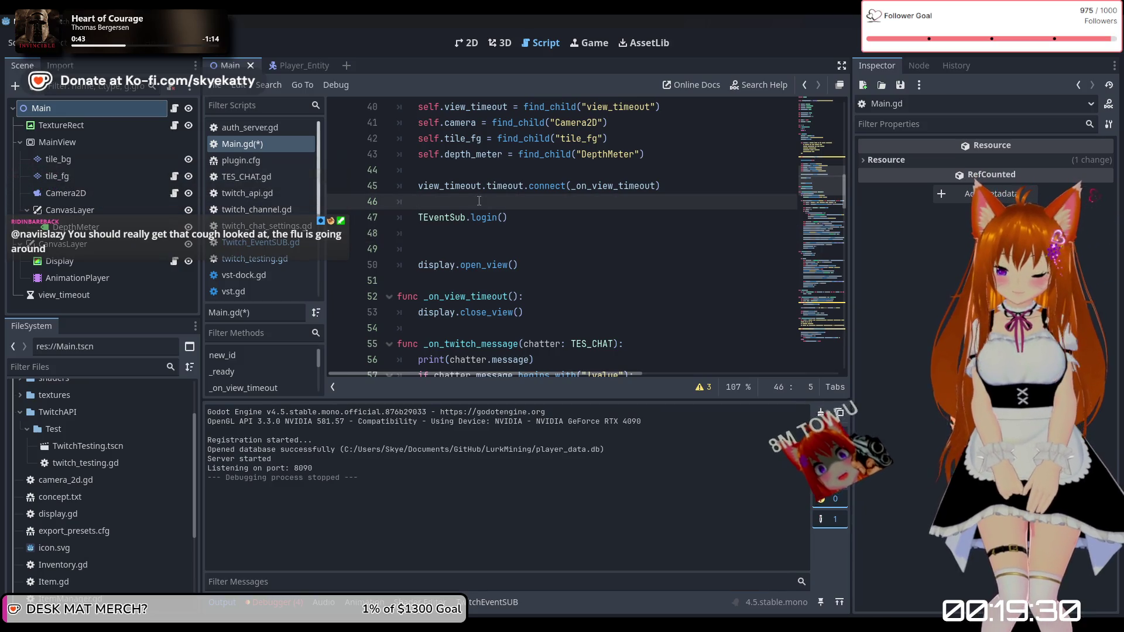
key("Return")
key("ctrl+v")
Step: Save Main.gd and run the project
left_click(612, 260)
key("Up")
key("Up")
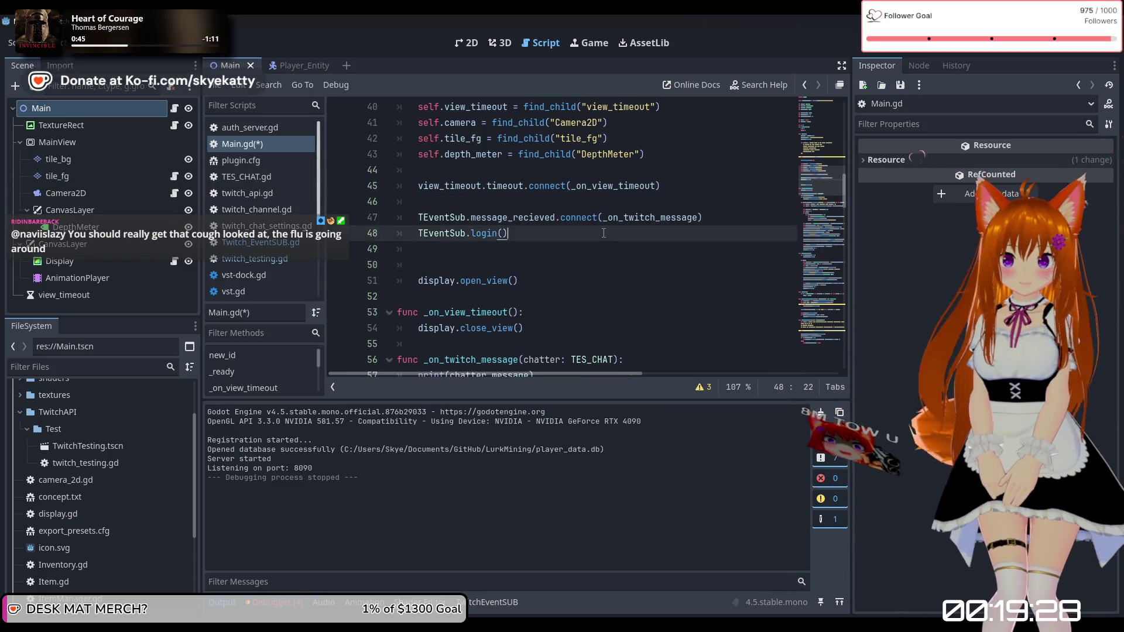
scroll(612, 256, "down", 2)
scroll(612, 256, "up", 2)
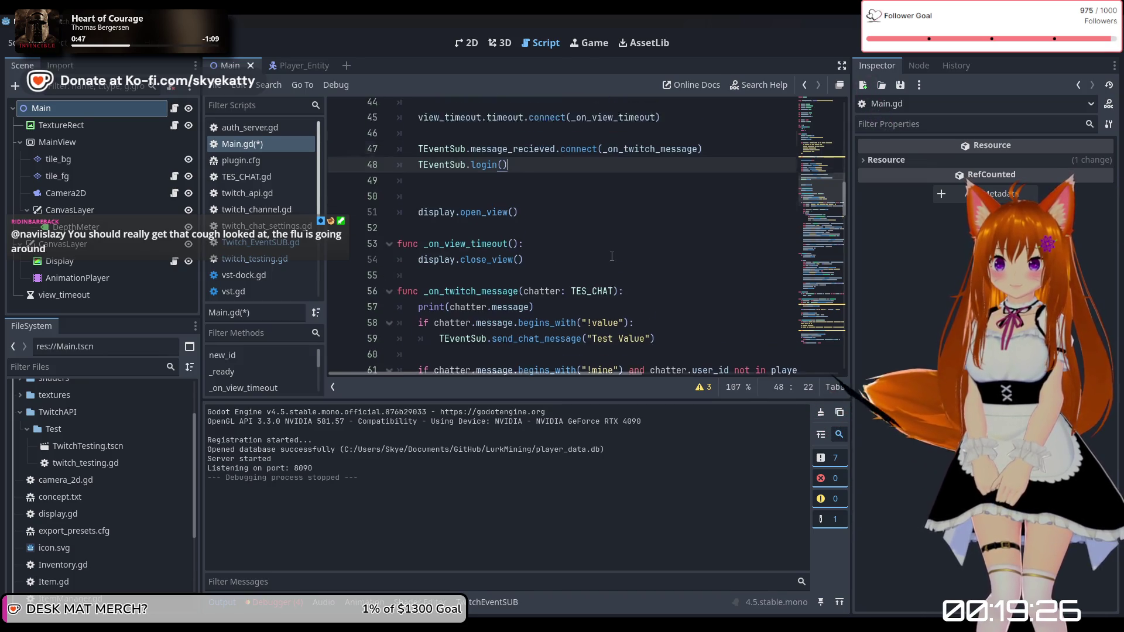
left_click(712, 220)
scroll(675, 230, "down", 3)
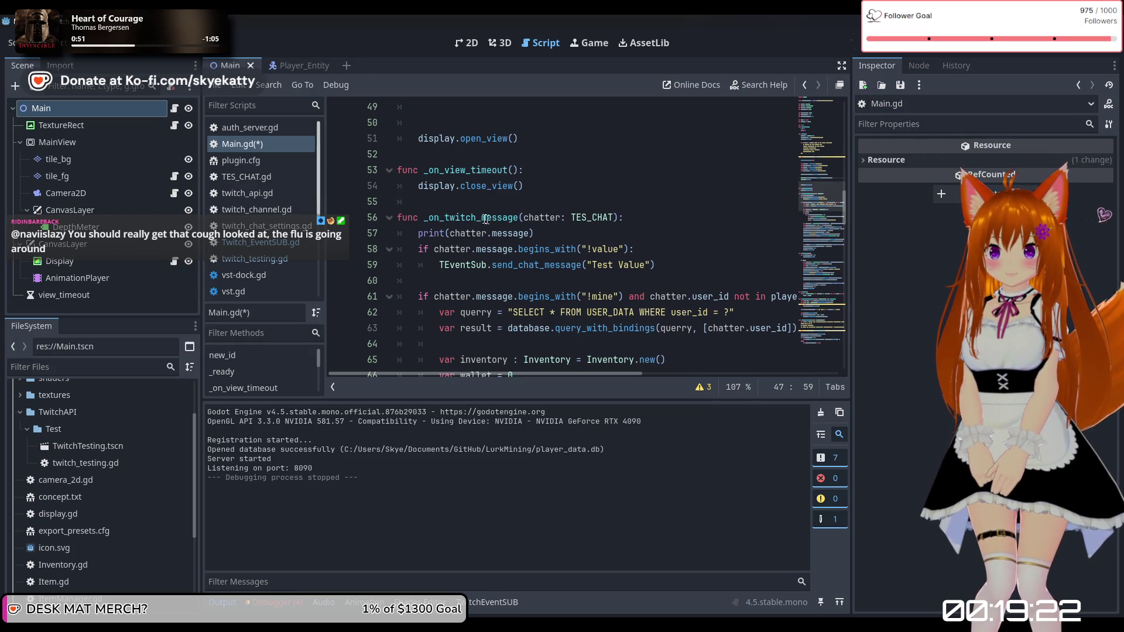
scroll(517, 221, "up", 3)
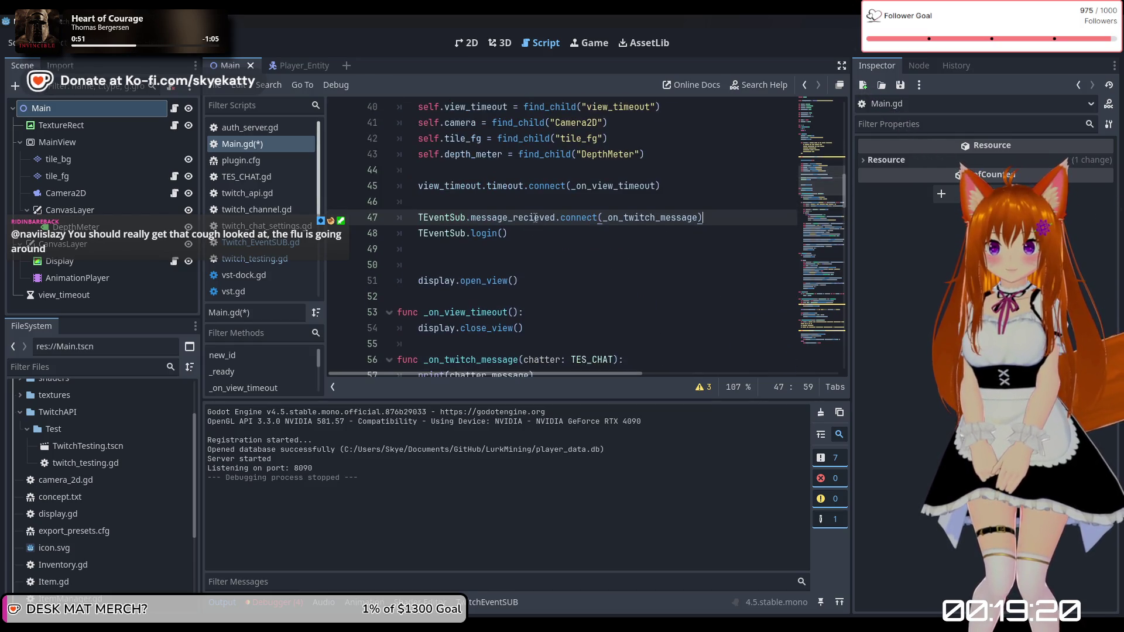
left_click(651, 254)
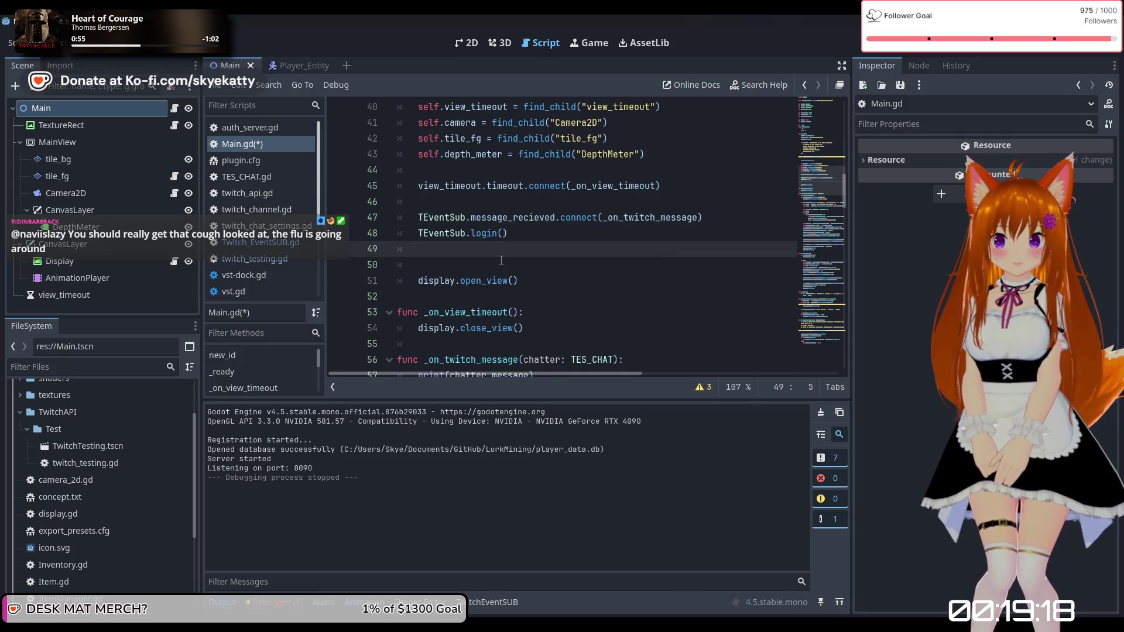
left_click(966, 42)
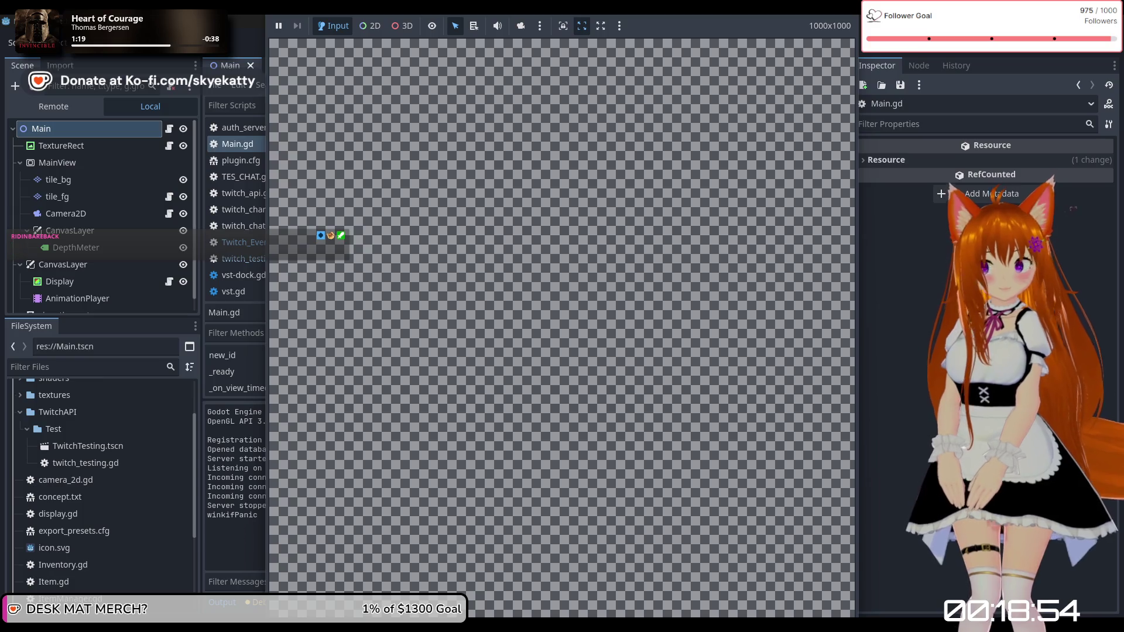
Step: Close the embedded game view, review Main.gd, and stop the running project
key("F8")
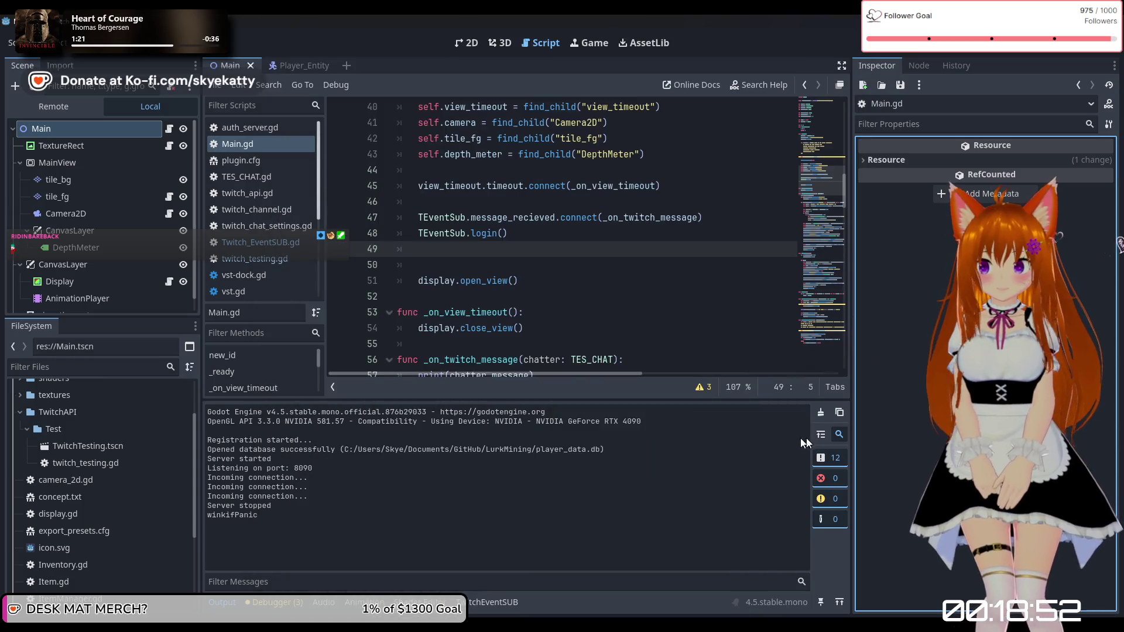
scroll(507, 361, "down", 4)
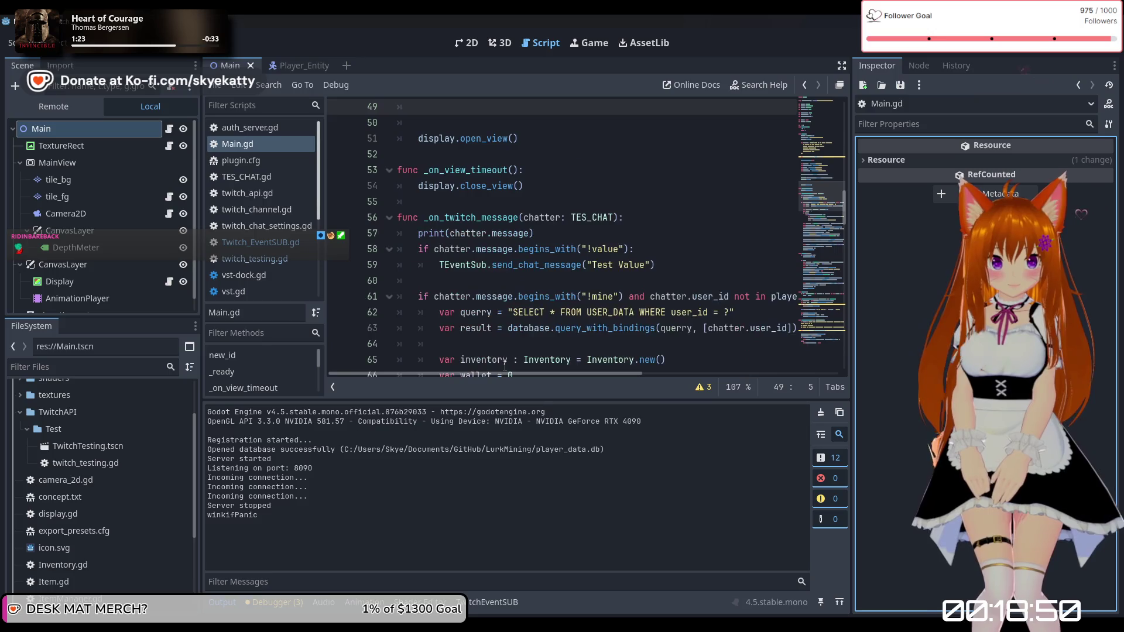
scroll(506, 361, "up", 3)
scroll(507, 361, "up", 1)
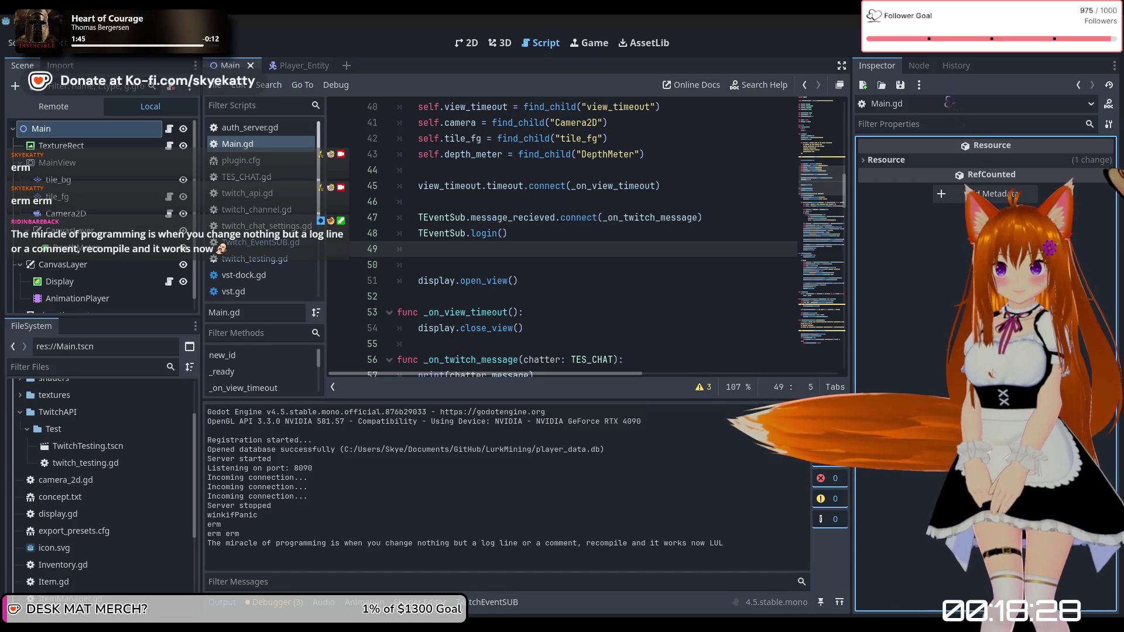
key("F8")
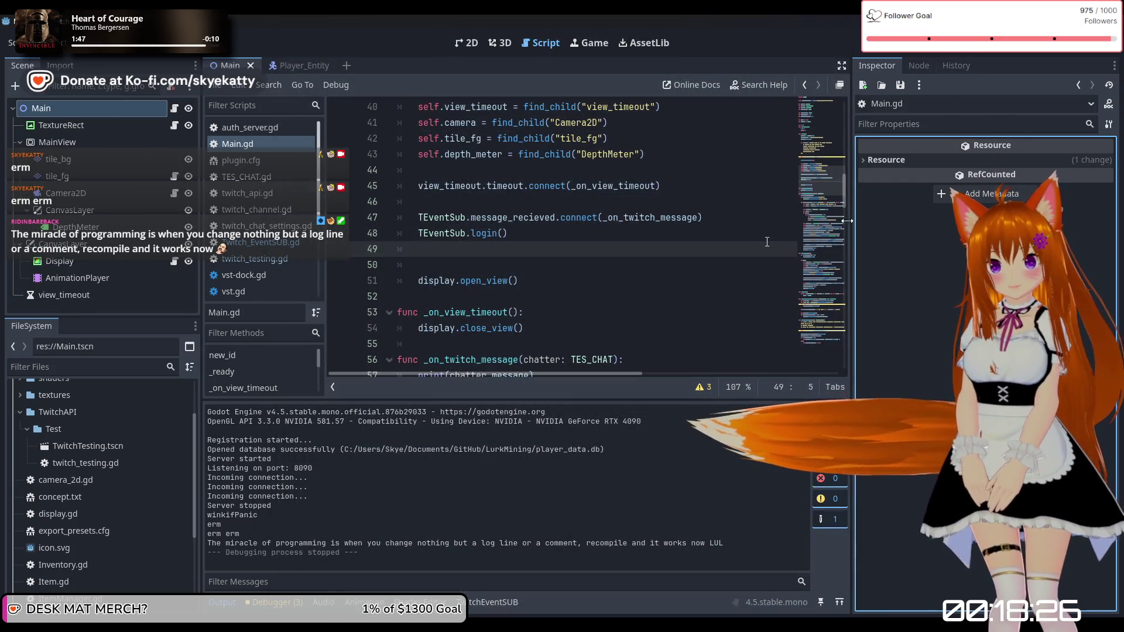
Step: Select the message_recieved.connect statement on line 47, run the project, then close the game
left_click(672, 217)
left_click_drag(672, 217, 427, 217)
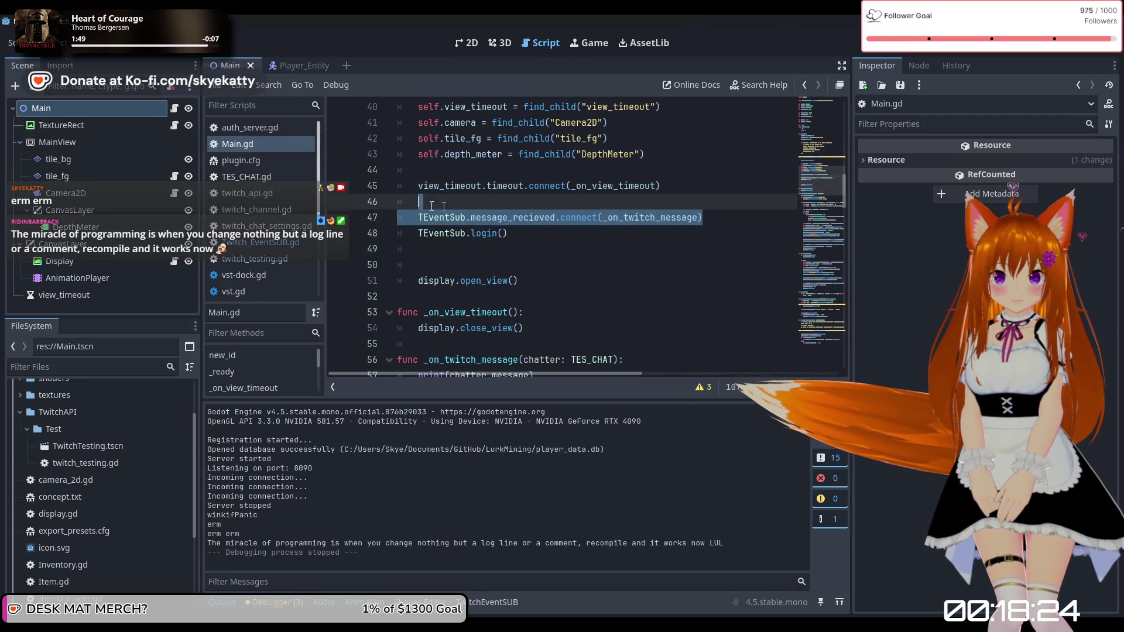
key("F5")
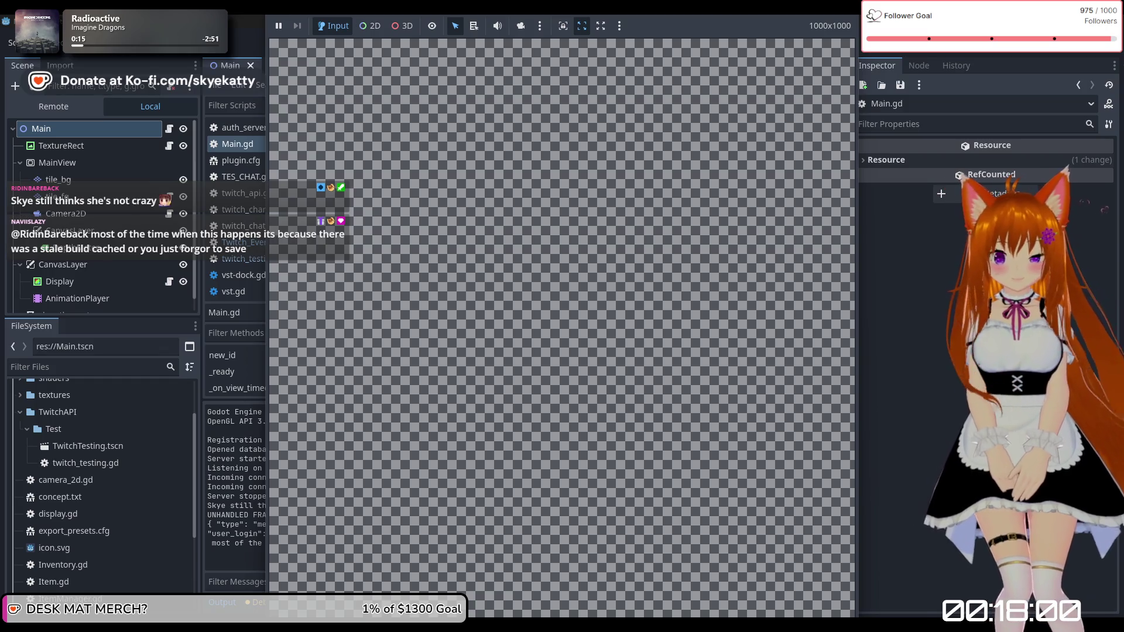
key("F8")
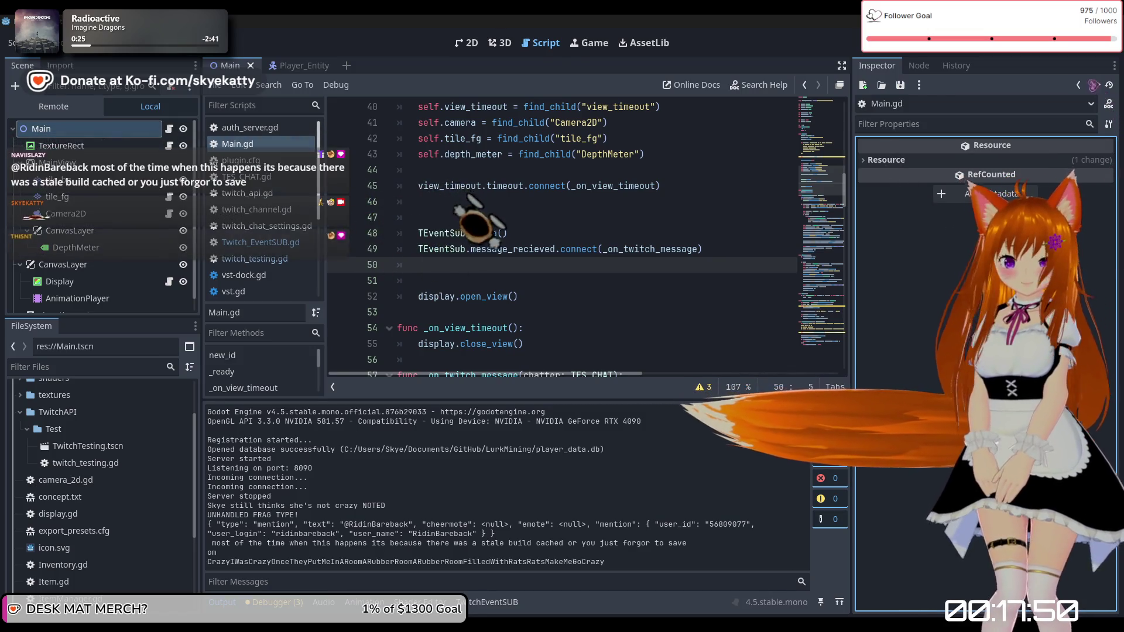
Step: Run the project again to test login happening before the message connection
key("F5")
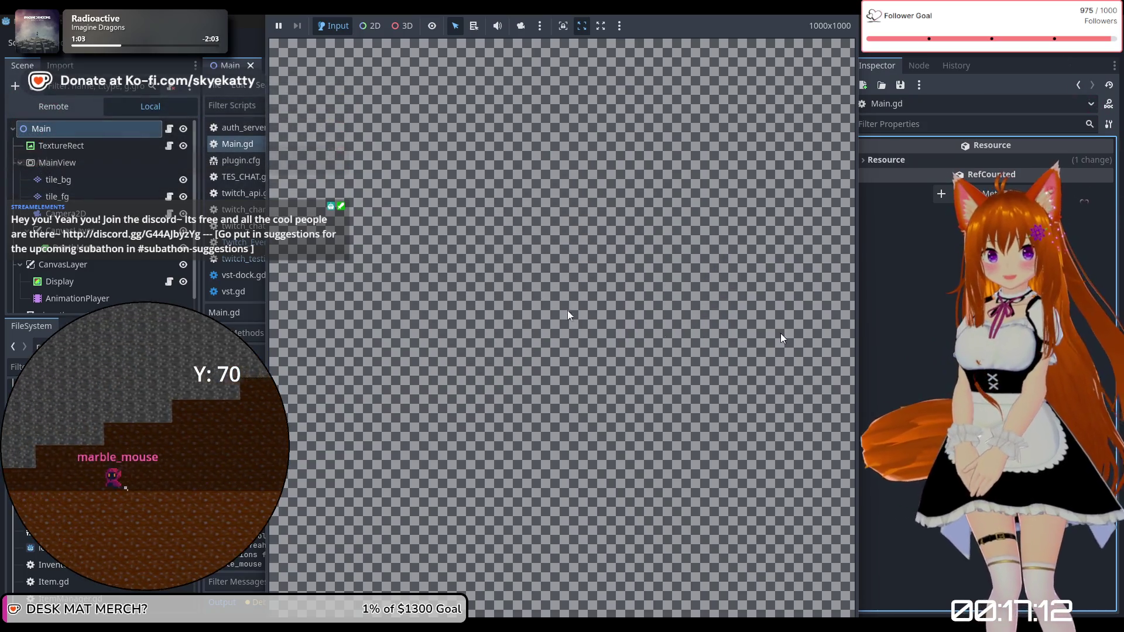
Step: Stop the running game and return focus to the Main.gd script
left_click(850, 21)
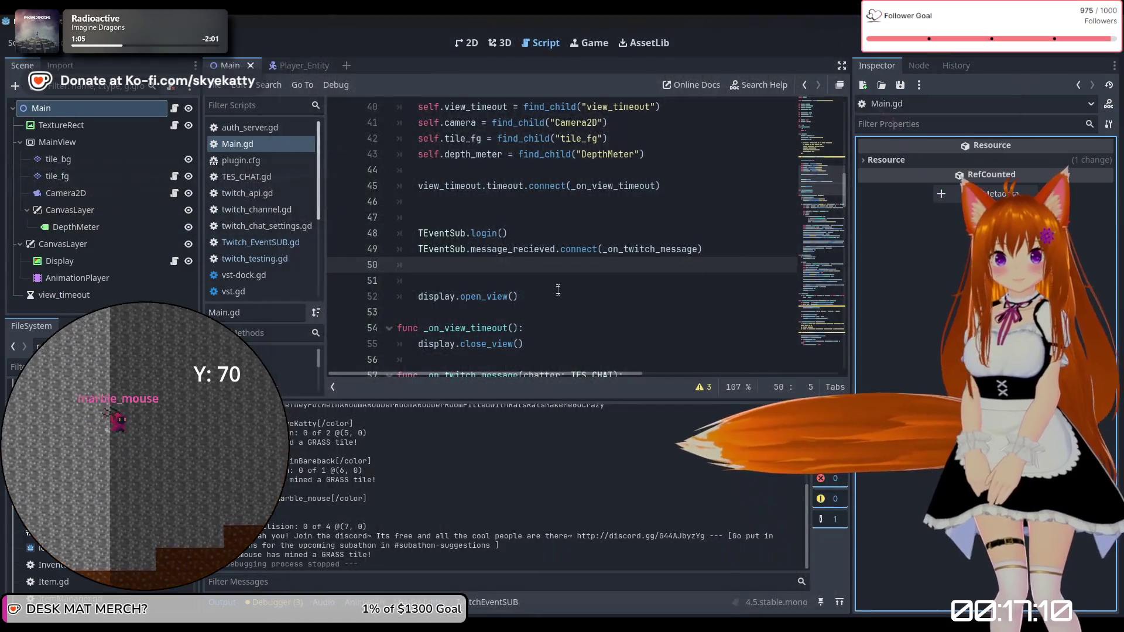
scroll(496, 250, "up", 5)
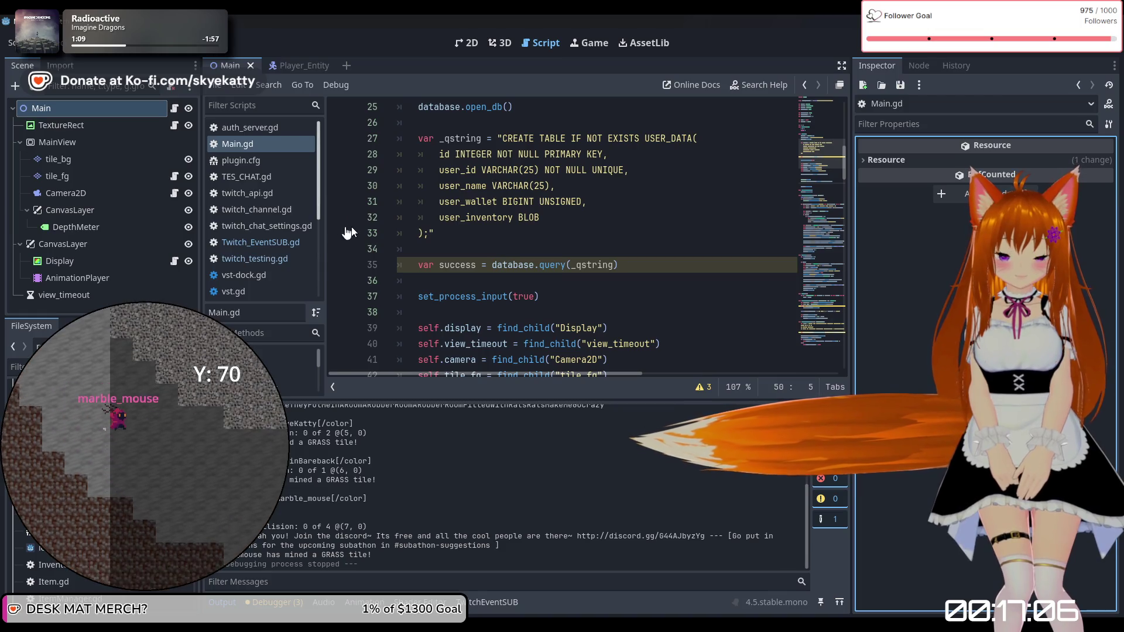
left_click(264, 142)
scroll(530, 234, "down", 7)
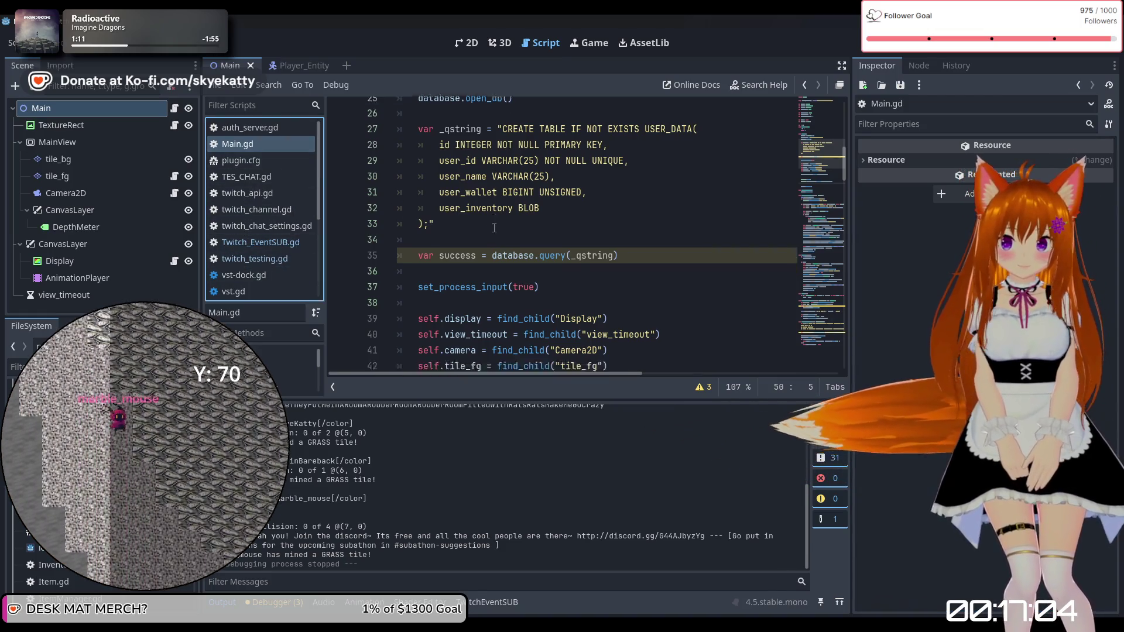
scroll(530, 234, "down", 6)
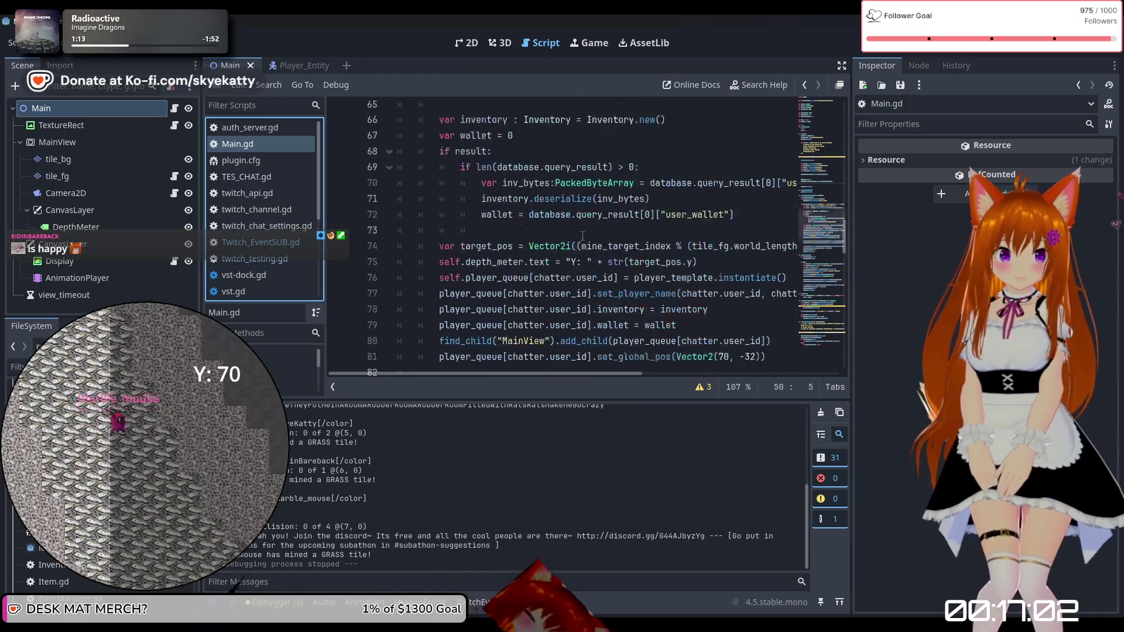
scroll(587, 242, "up", 4)
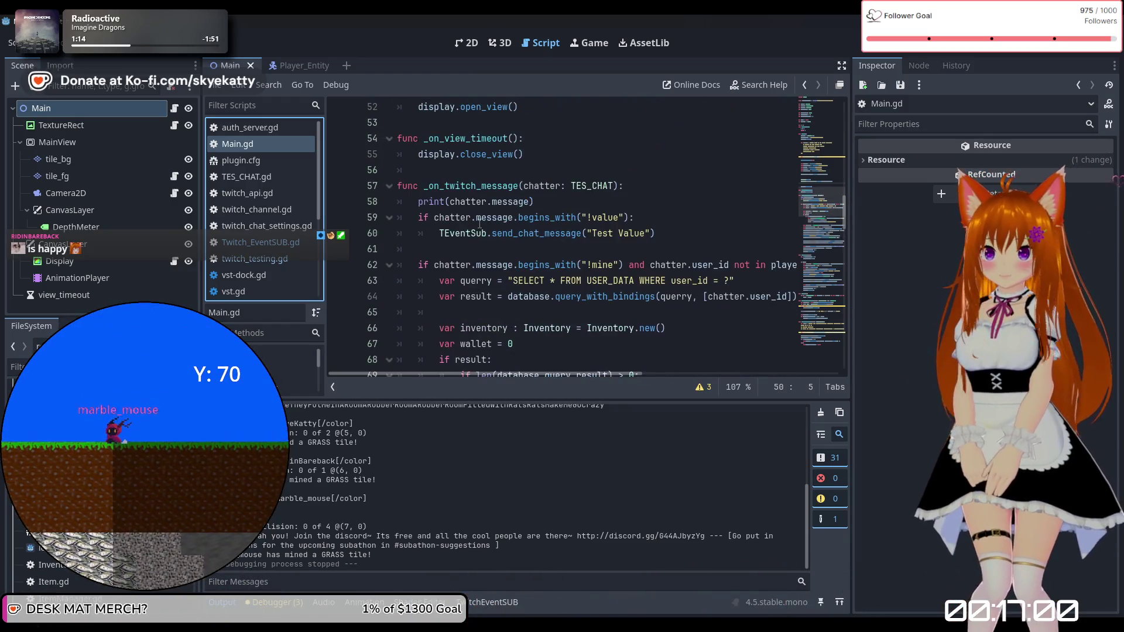
Step: Go to the !value check on line 59 and review the surrounding handler code
left_click(514, 217)
scroll(582, 284, "down", 4)
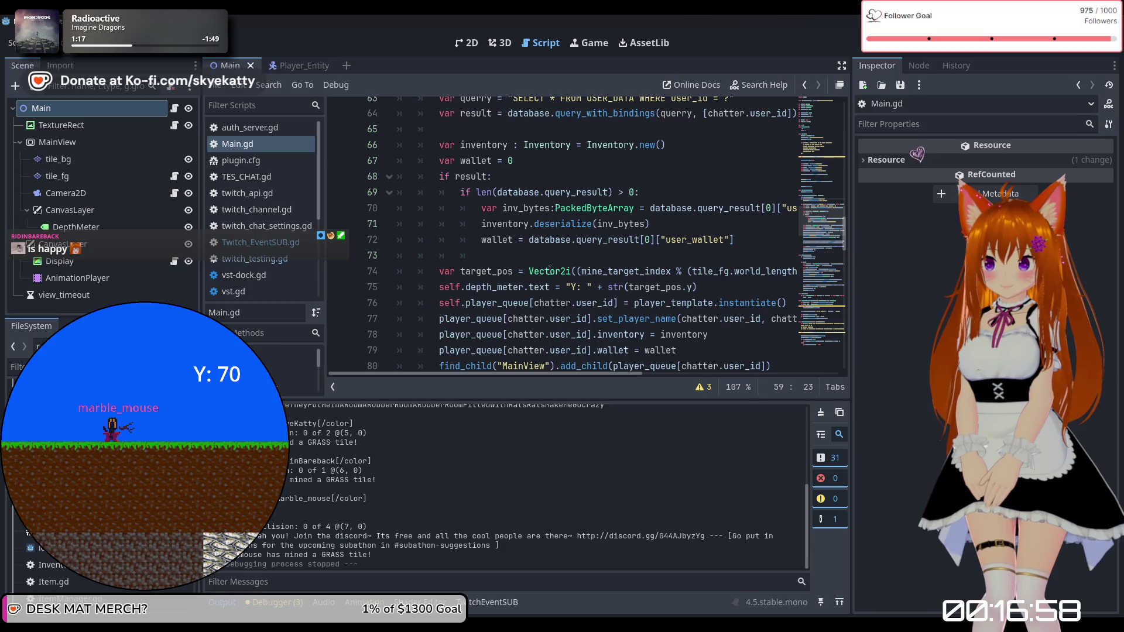
mouse_move(546, 272)
scroll(545, 234, "up", 5)
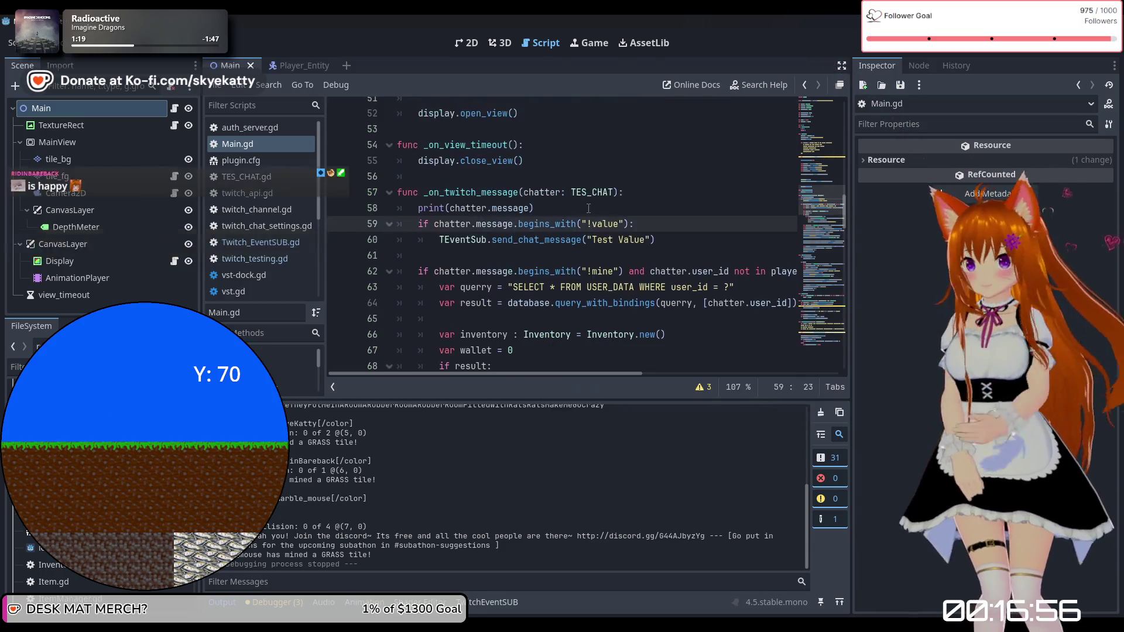
scroll(545, 222, "up", 2)
scroll(543, 200, "down", 5)
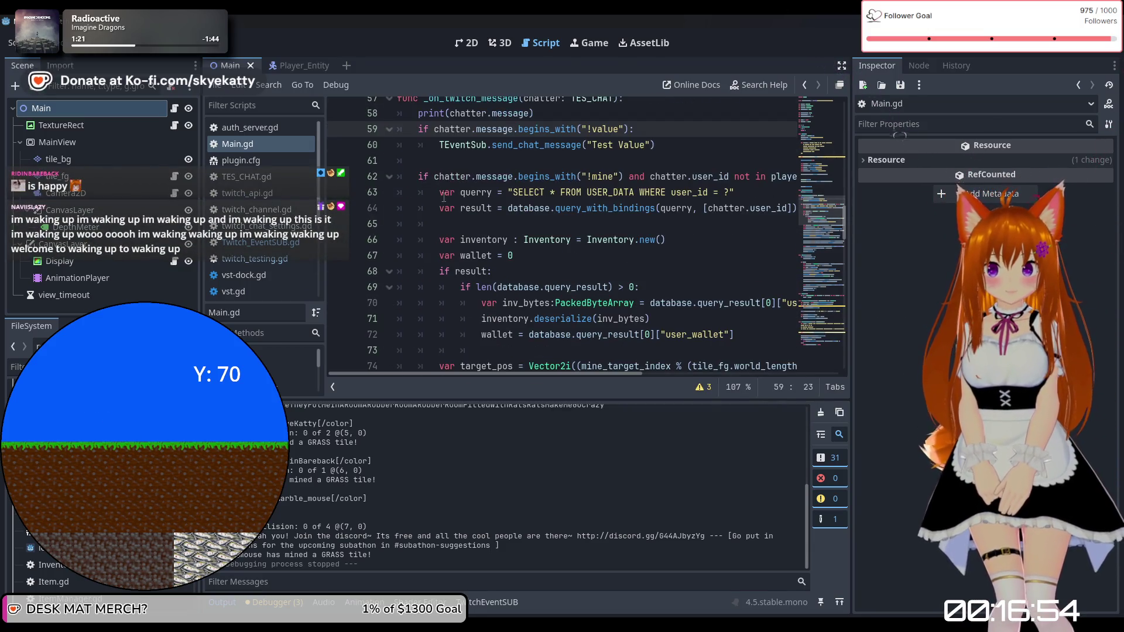
scroll(444, 198, "up", 3)
scroll(480, 207, "down", 14)
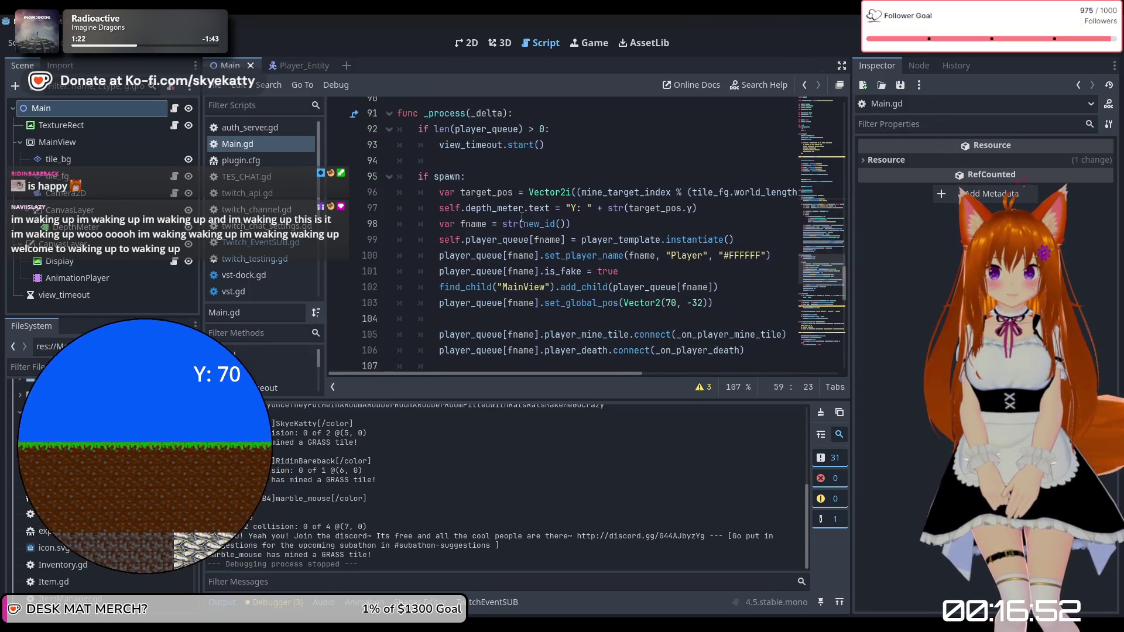
scroll(454, 218, "down", 4)
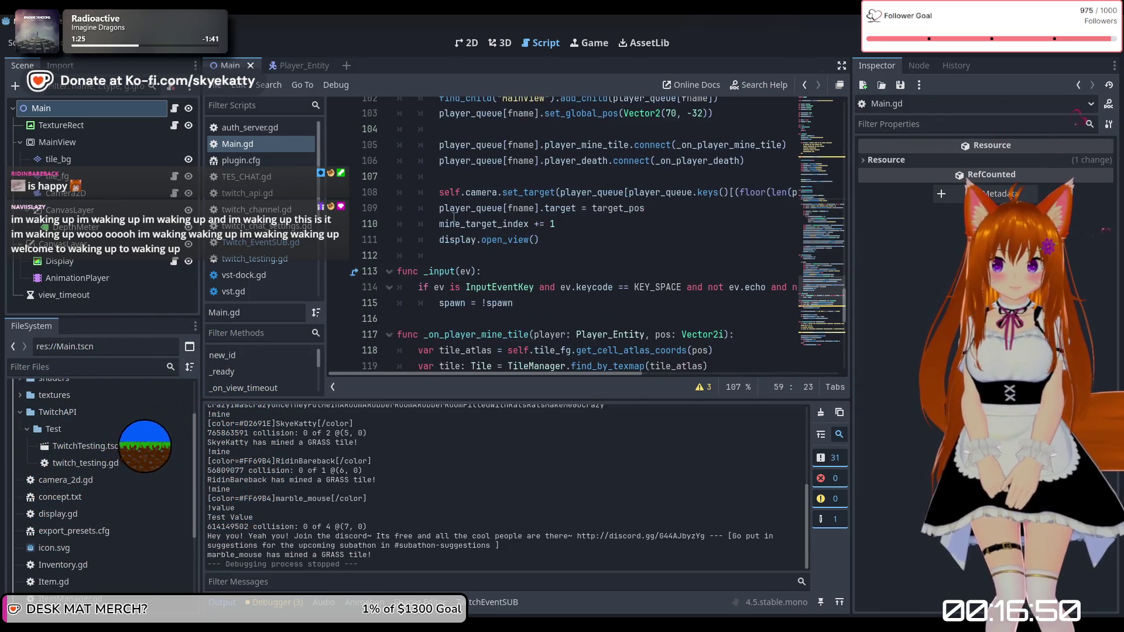
scroll(454, 217, "down", 9)
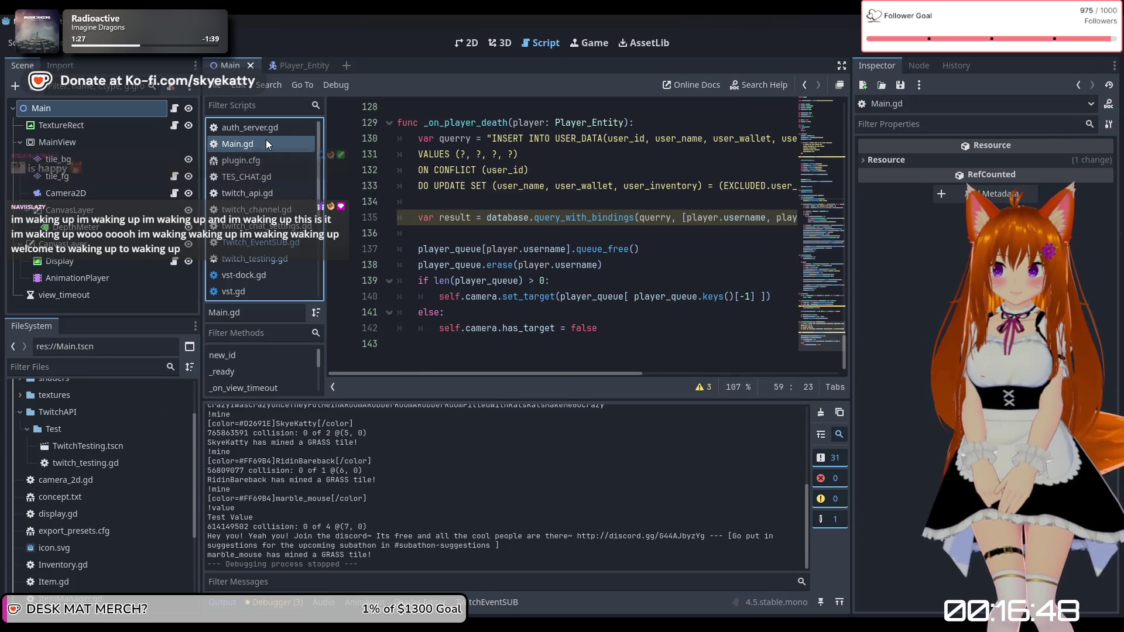
scroll(557, 203, "up", 10)
scroll(558, 203, "up", 4)
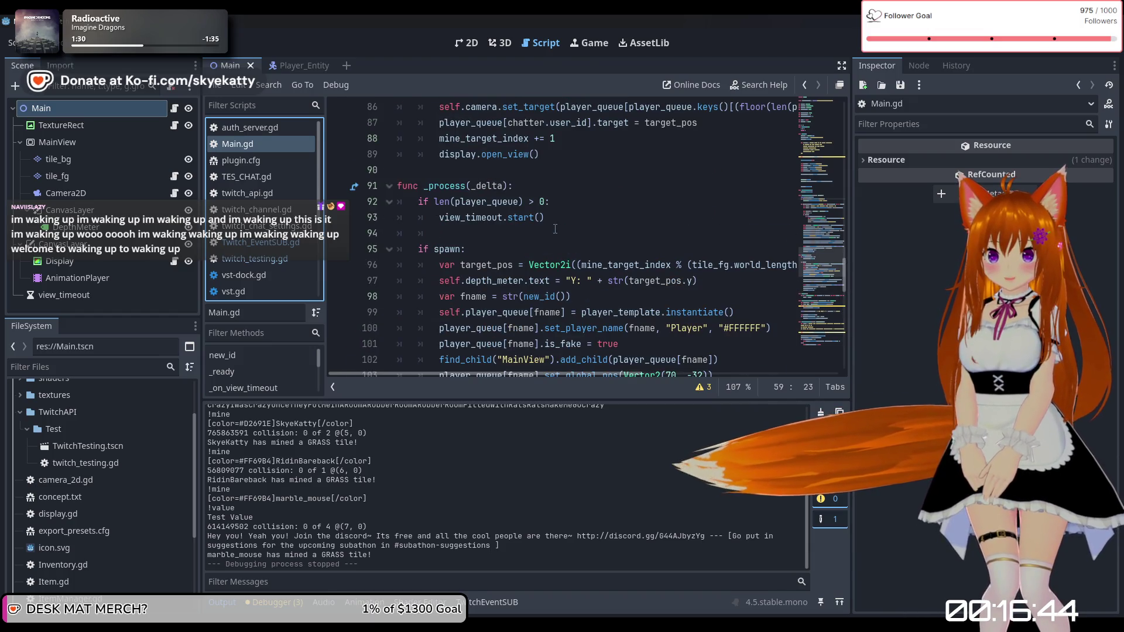
scroll(555, 229, "up", 10)
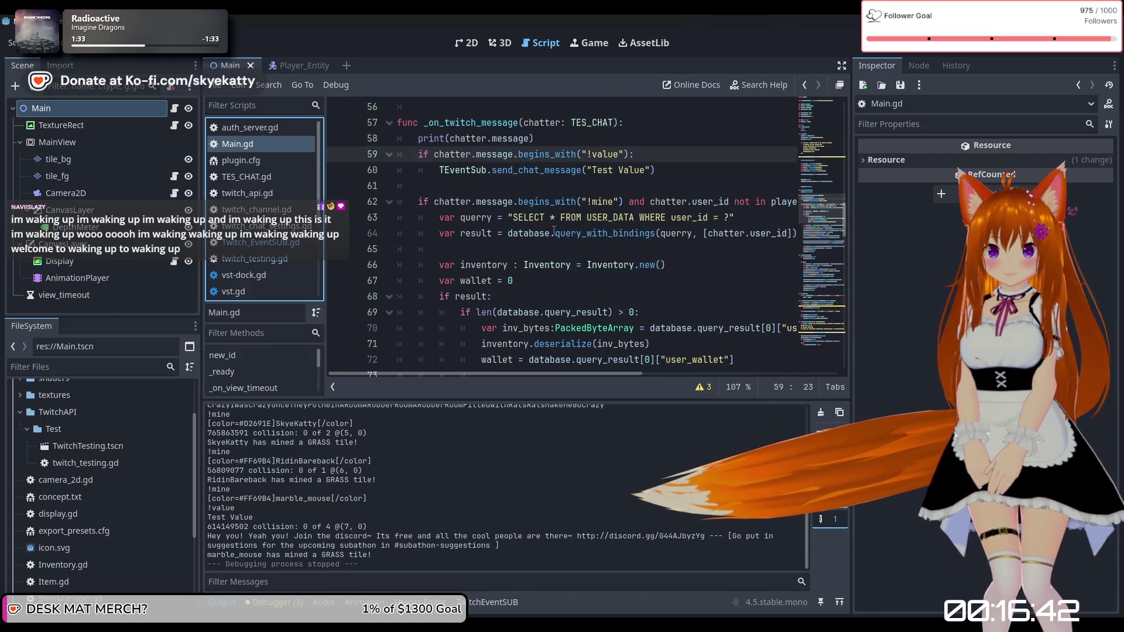
Step: Select line 60's send_chat_message("Test Value") statement
mouse_move(574, 170)
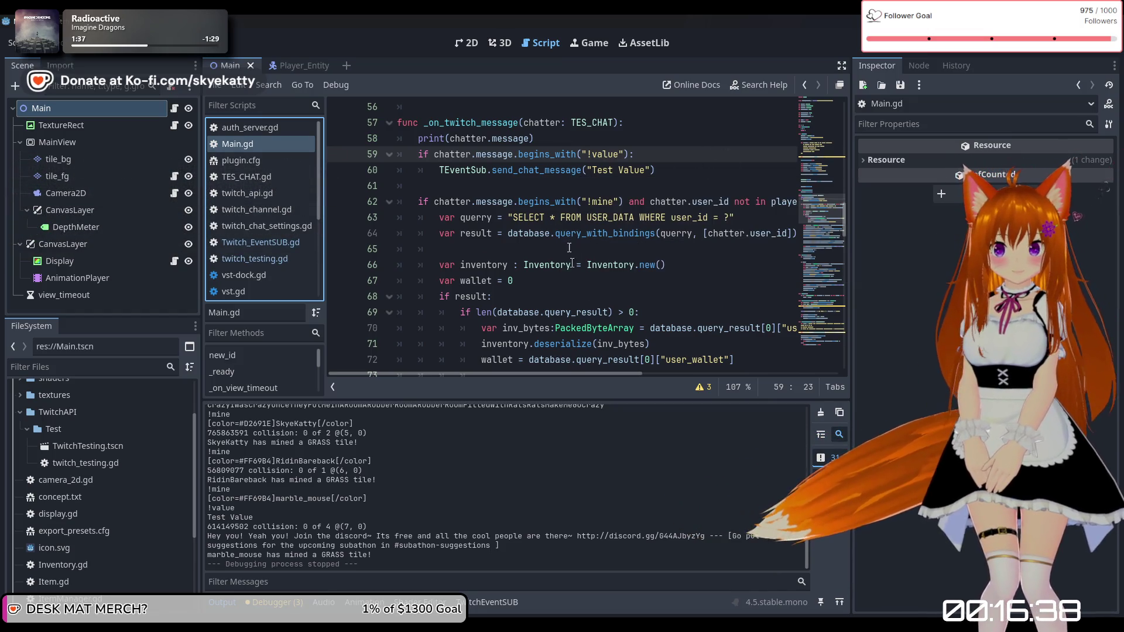
left_click(439, 201)
left_click_drag(440, 170, 667, 169)
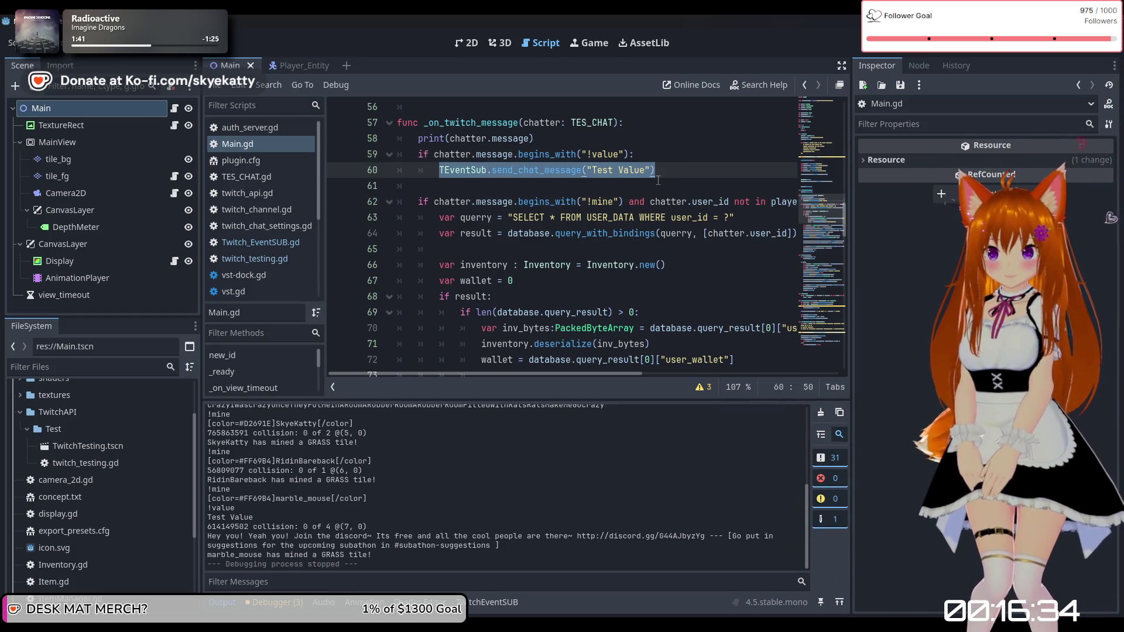
scroll(629, 183, "down", 2, "ctrl")
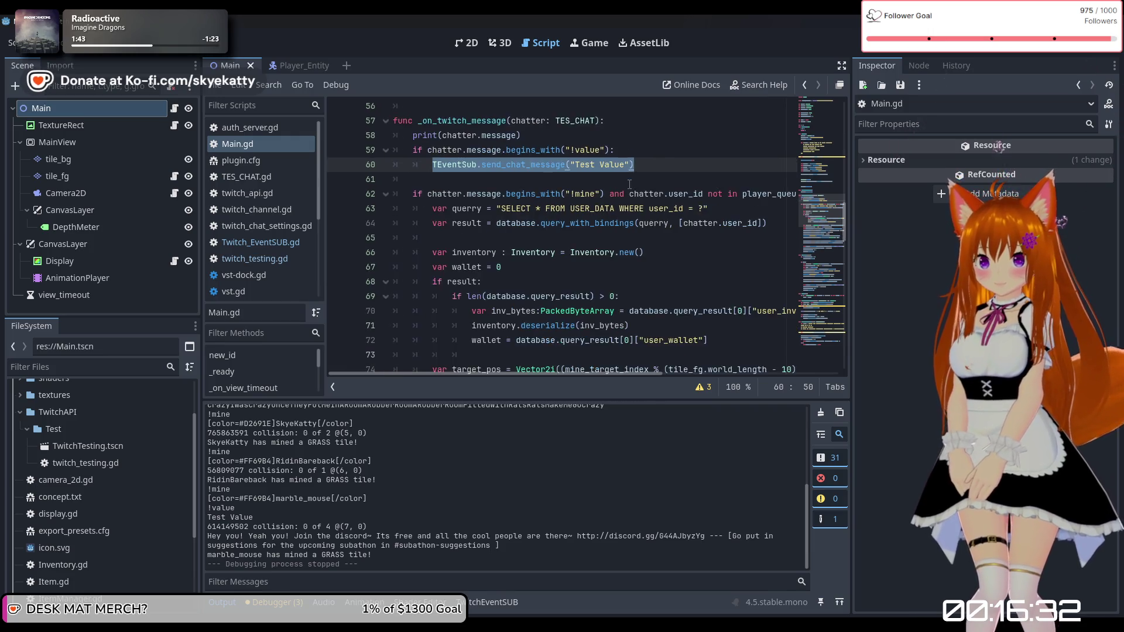
scroll(583, 180, "up", 1)
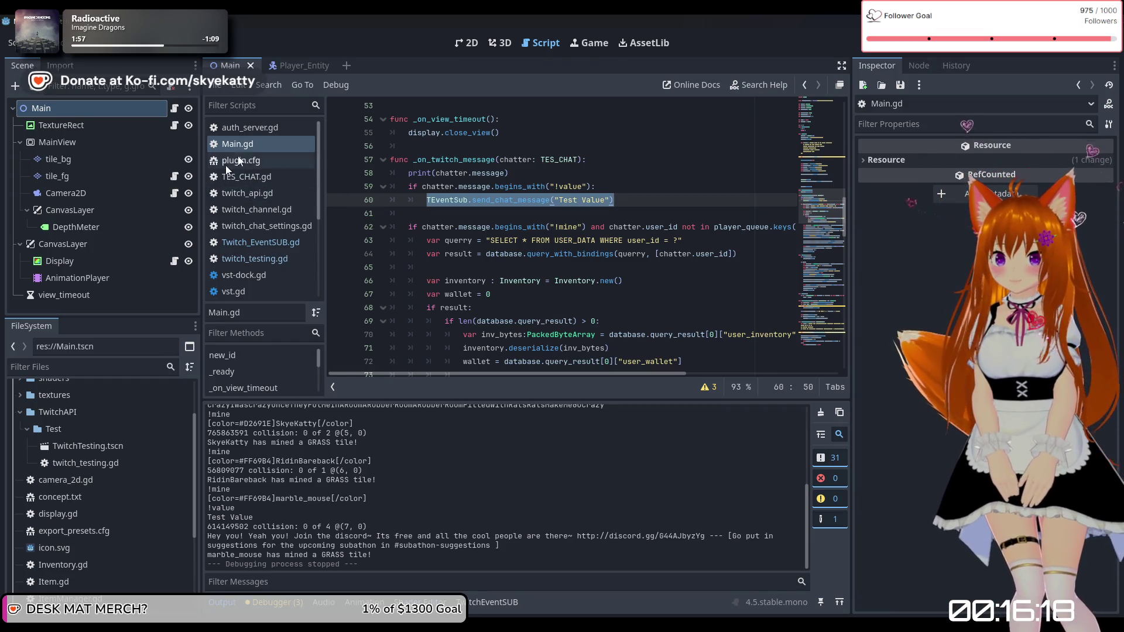
Step: Close every open script except Main.gd
right_click(251, 143)
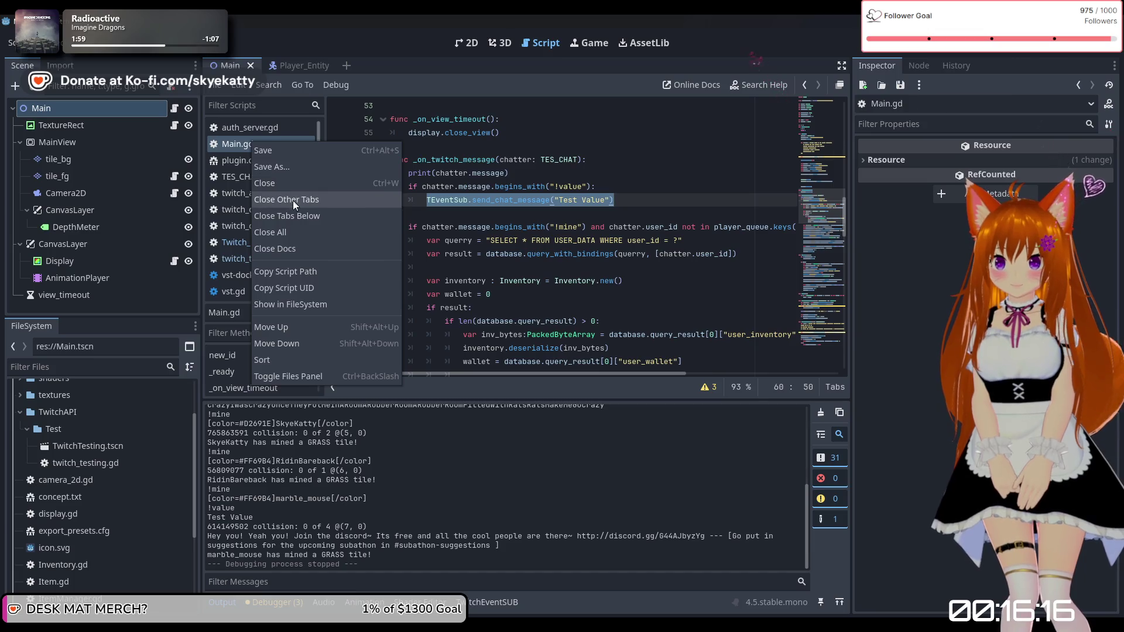
left_click(293, 200)
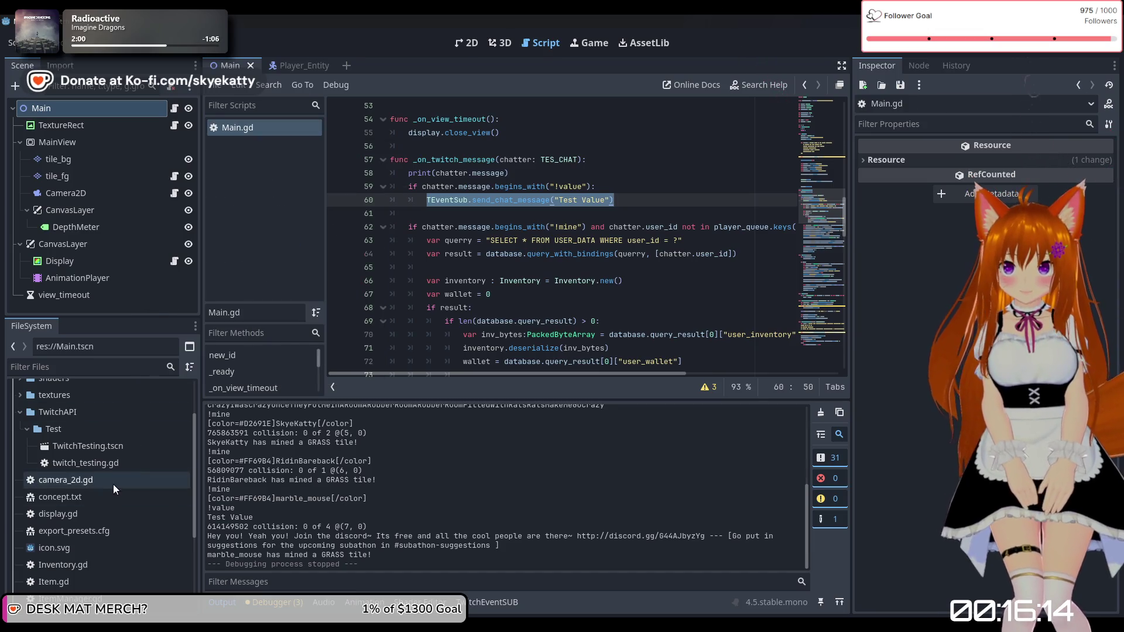
scroll(103, 533, "down", 3)
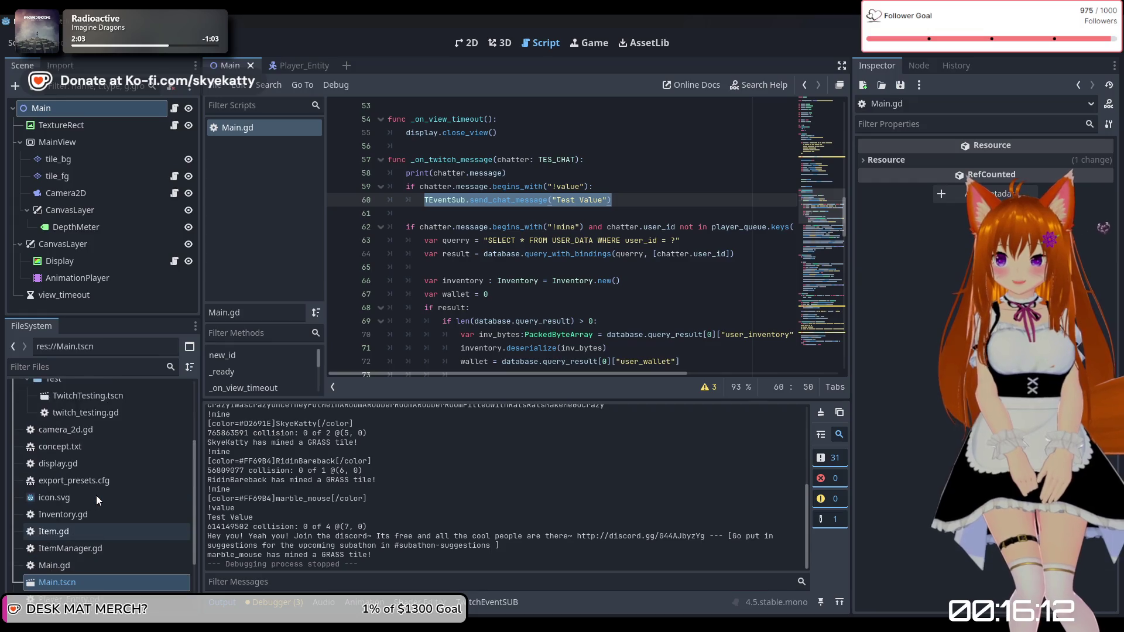
scroll(93, 489, "up", 7)
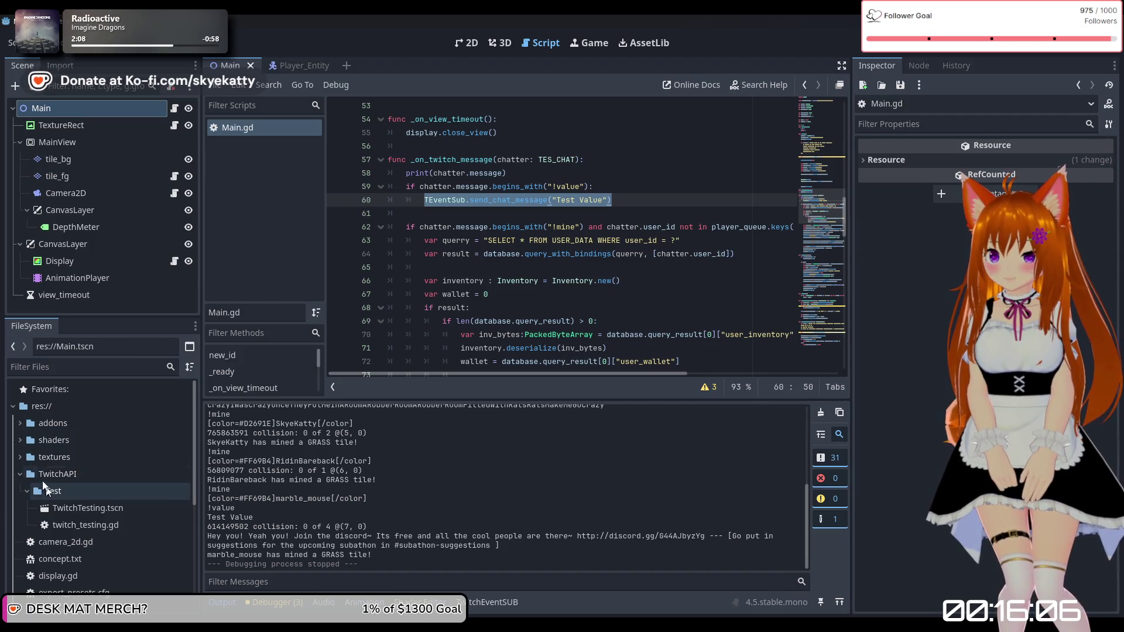
Step: Collapse the TwitchAPI folder and open Item.gd for editing
left_click(19, 473)
scroll(114, 491, "down", 3)
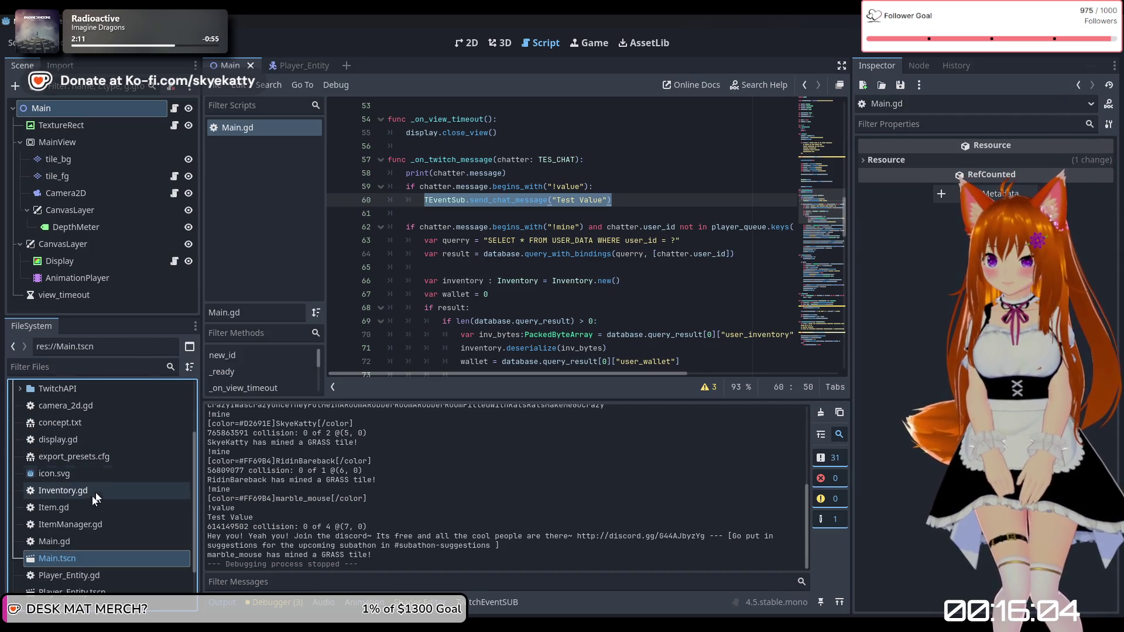
double_click(83, 507)
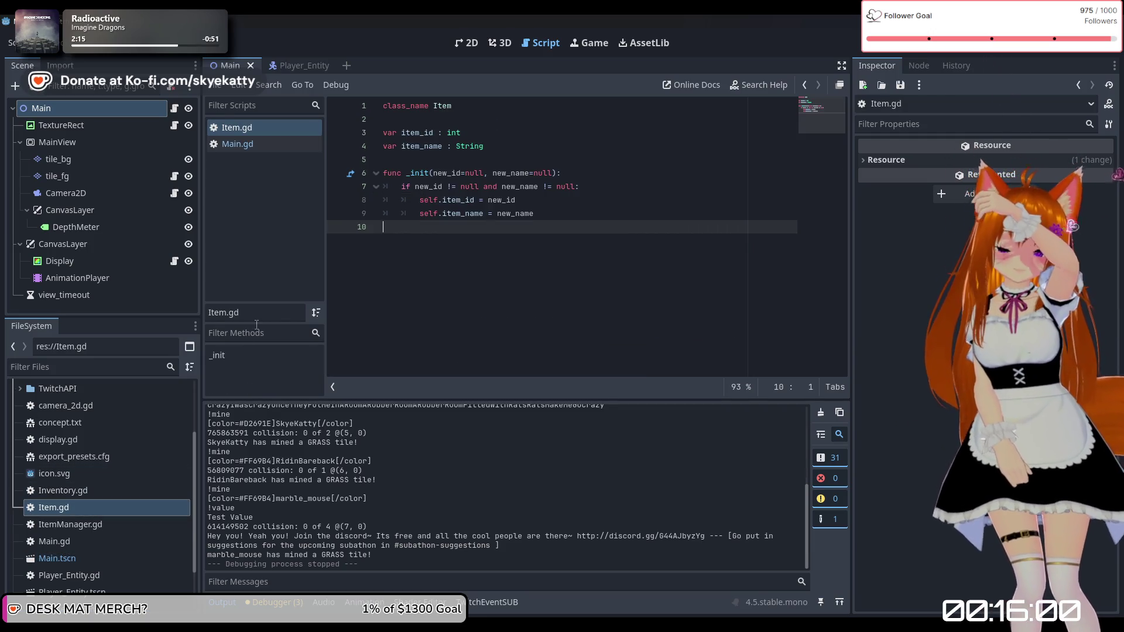
Step: Add 'var value : int' below item_name in Item.gd and save the script
left_click(547, 151)
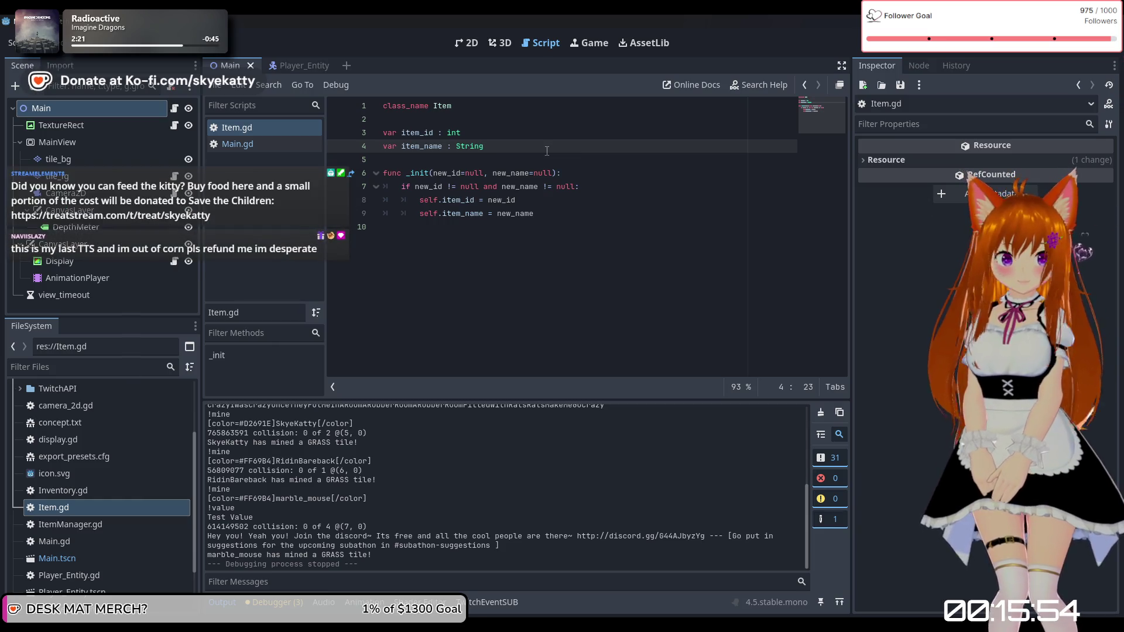
key("Return")
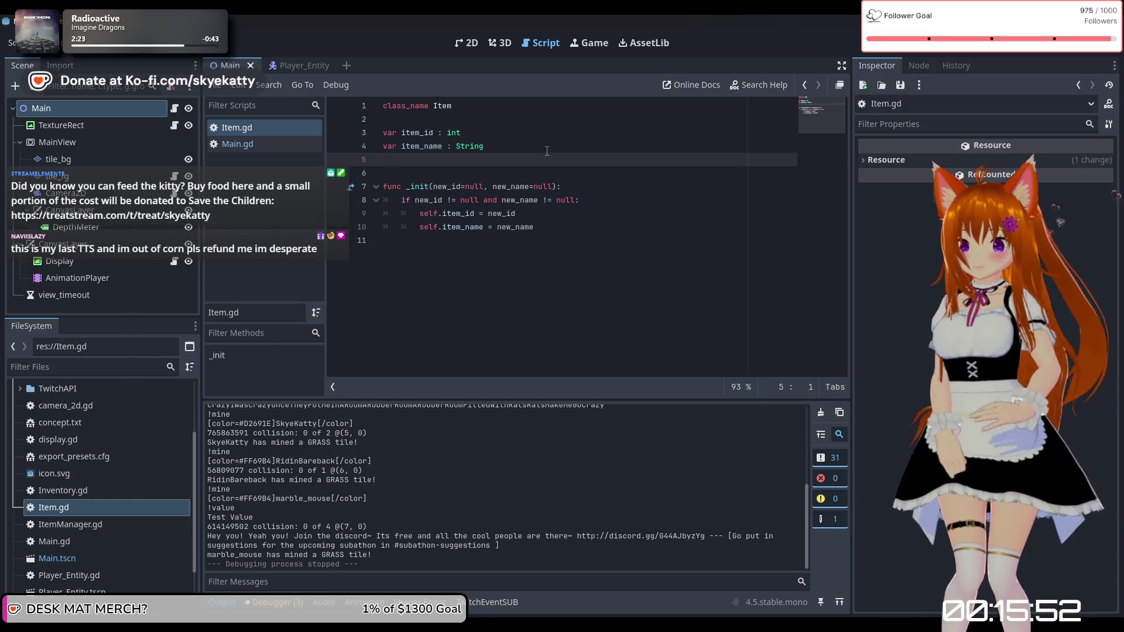
type("var ")
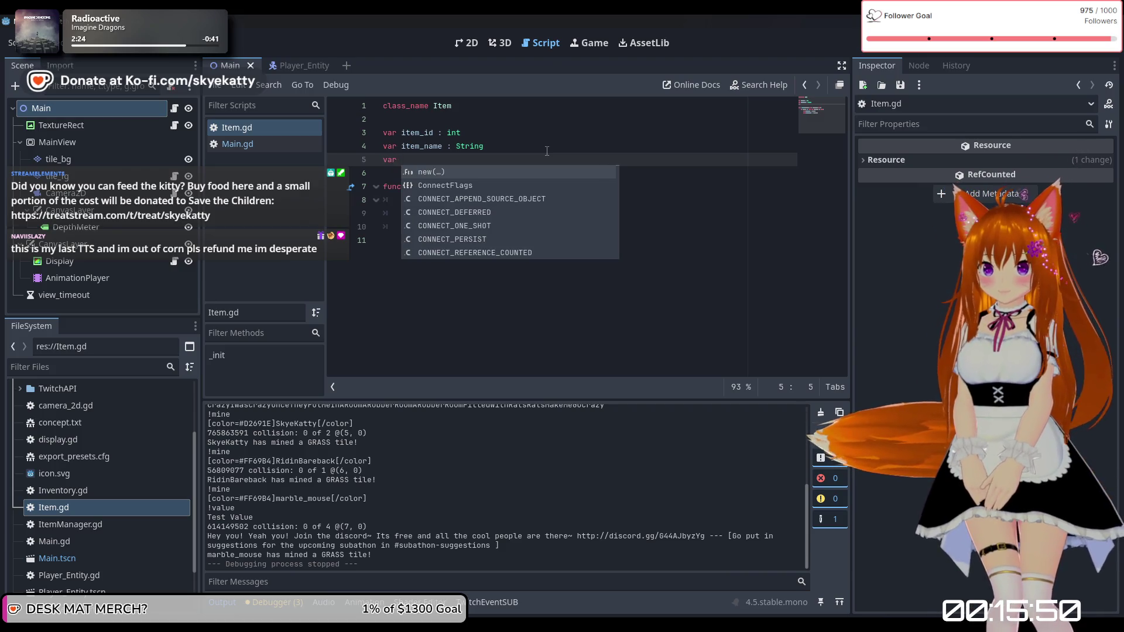
type("value : int")
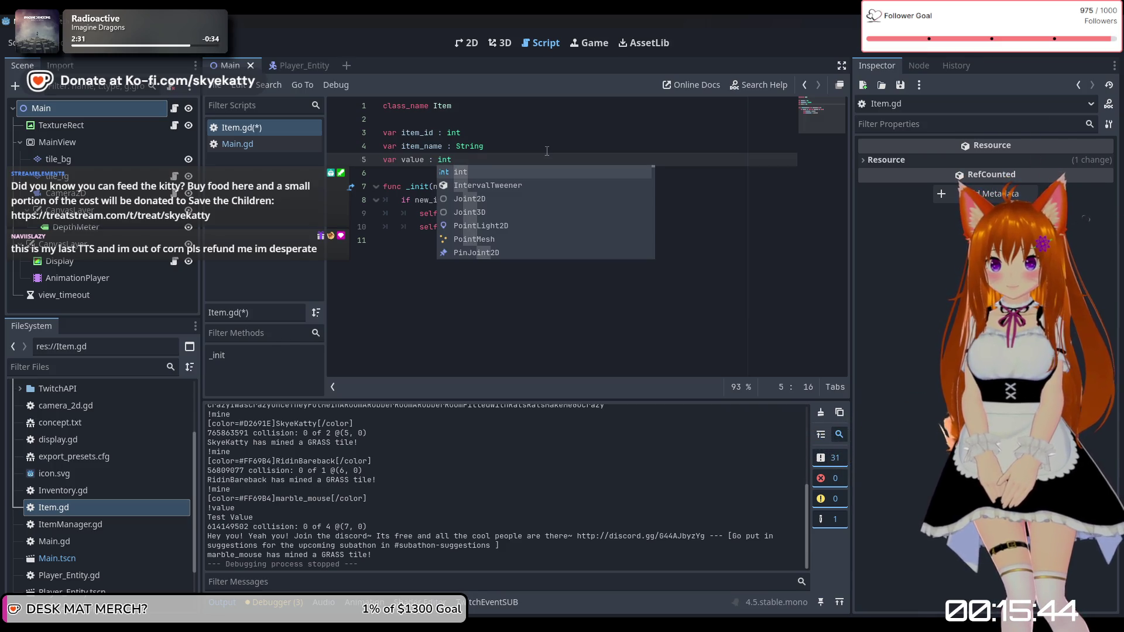
key("ctrl+s")
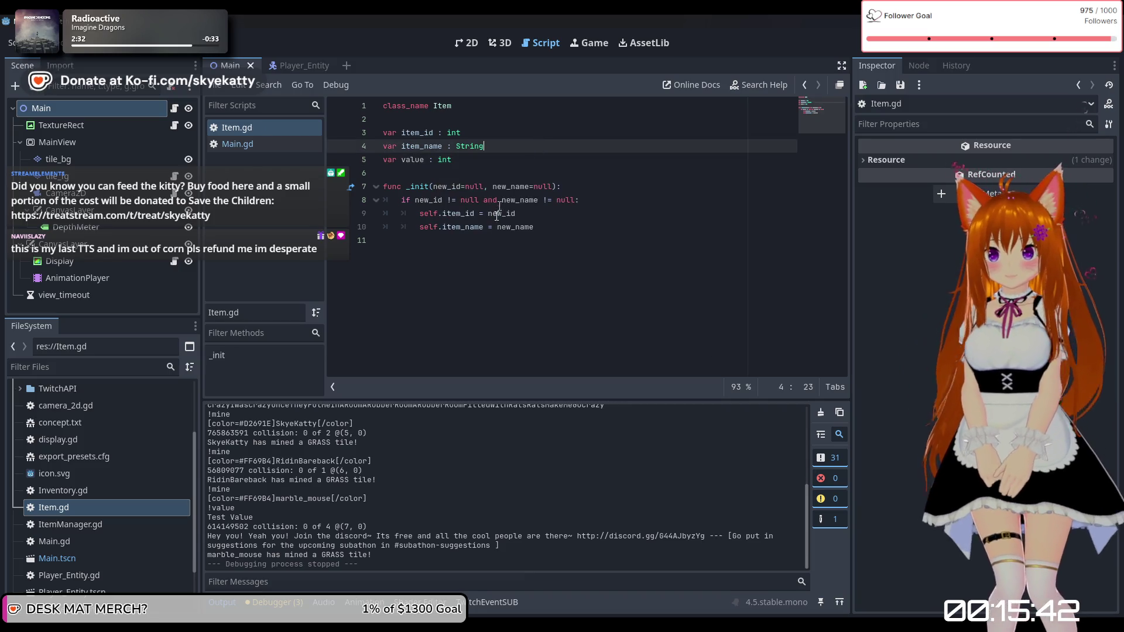
left_click(493, 228)
left_click(576, 265)
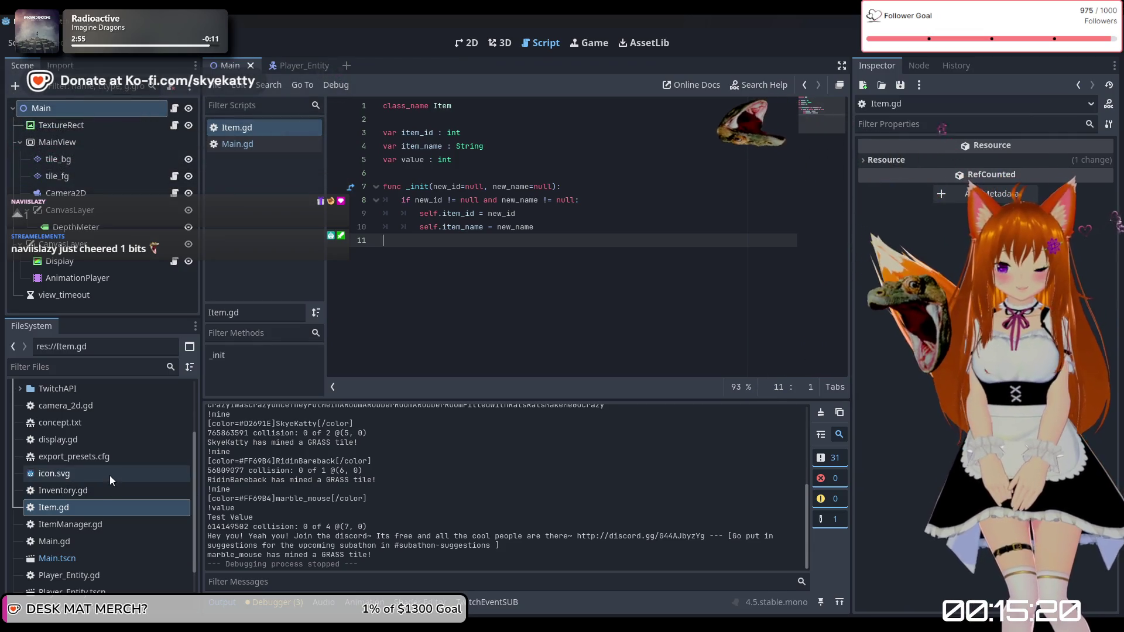
scroll(110, 475, "down", 3)
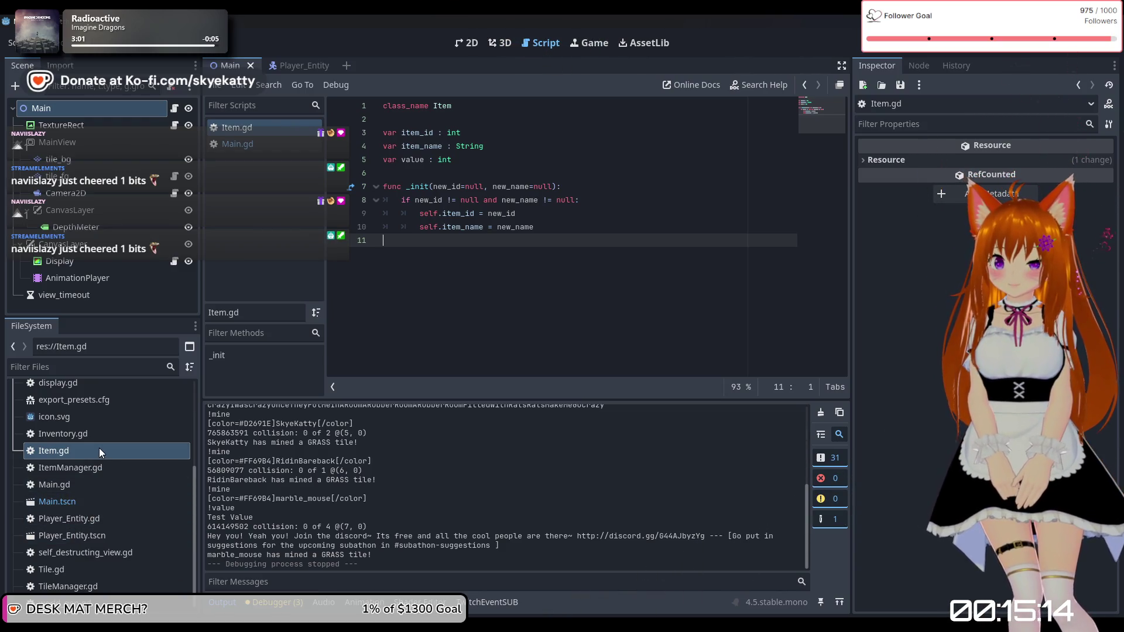
left_click(261, 174)
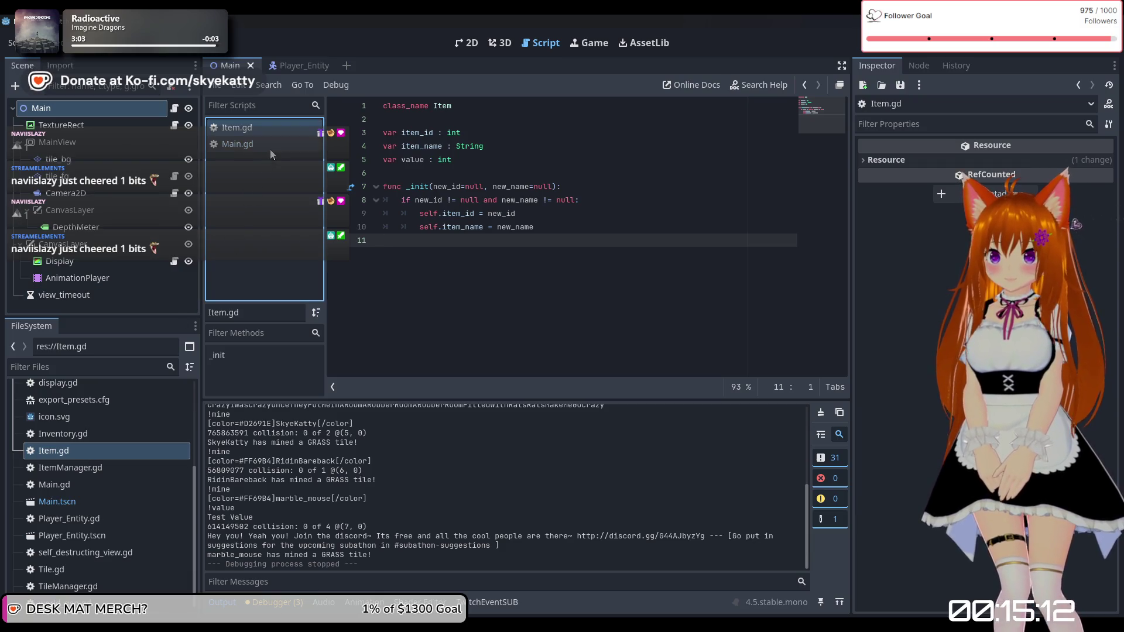
Step: Review the Main.gd script, then return to Item.gd
left_click(269, 149)
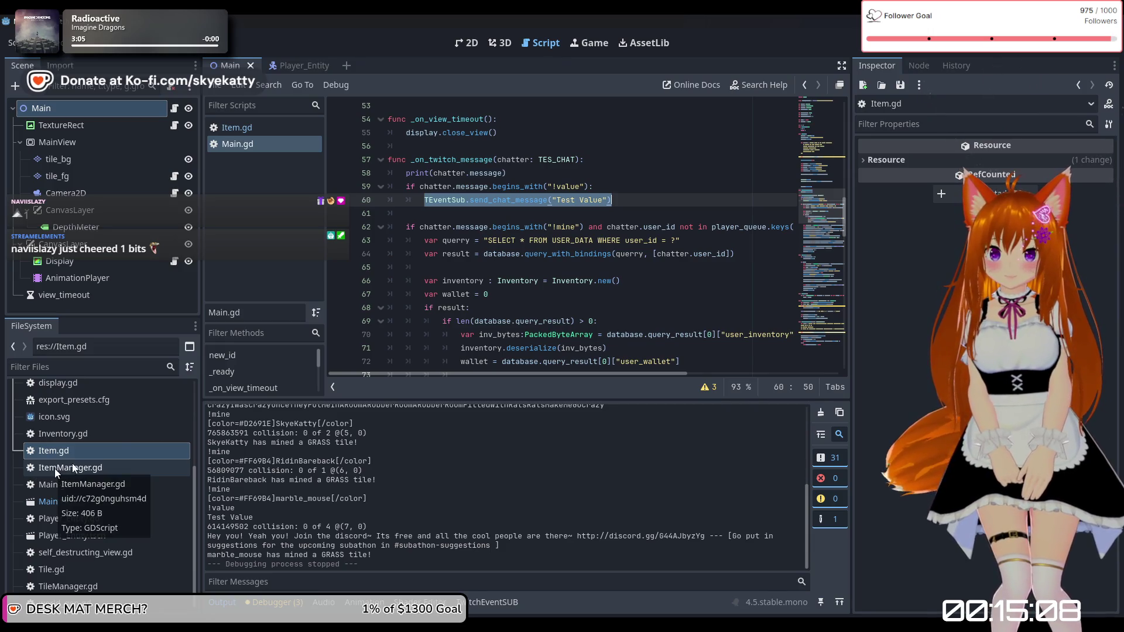
scroll(553, 244, "down", 3)
scroll(553, 244, "down", 4)
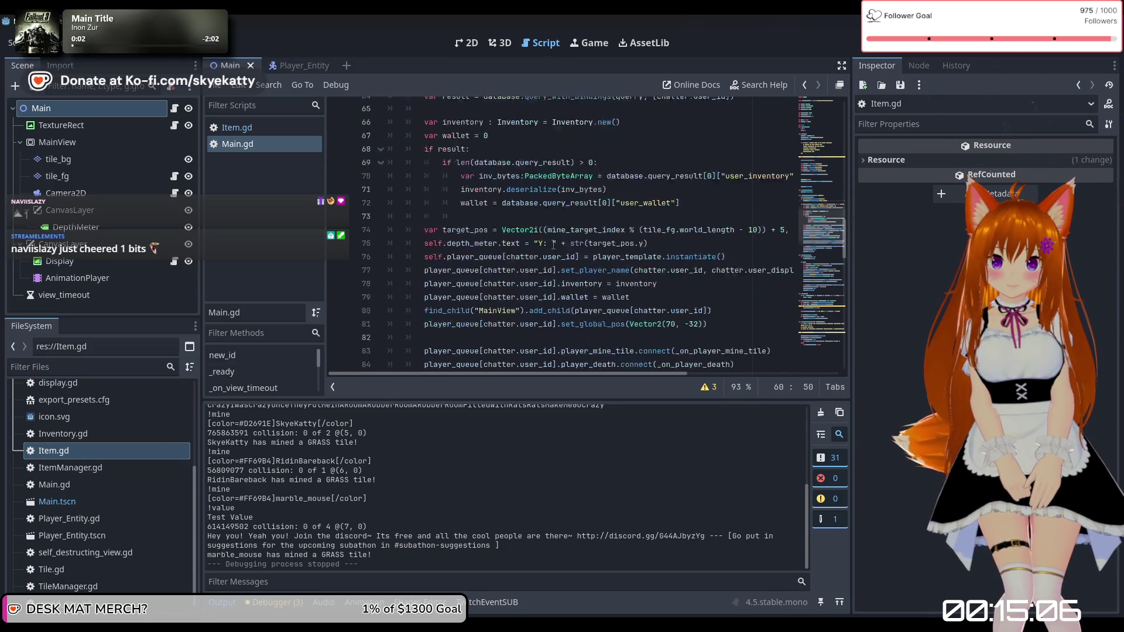
scroll(553, 245, "up", 7)
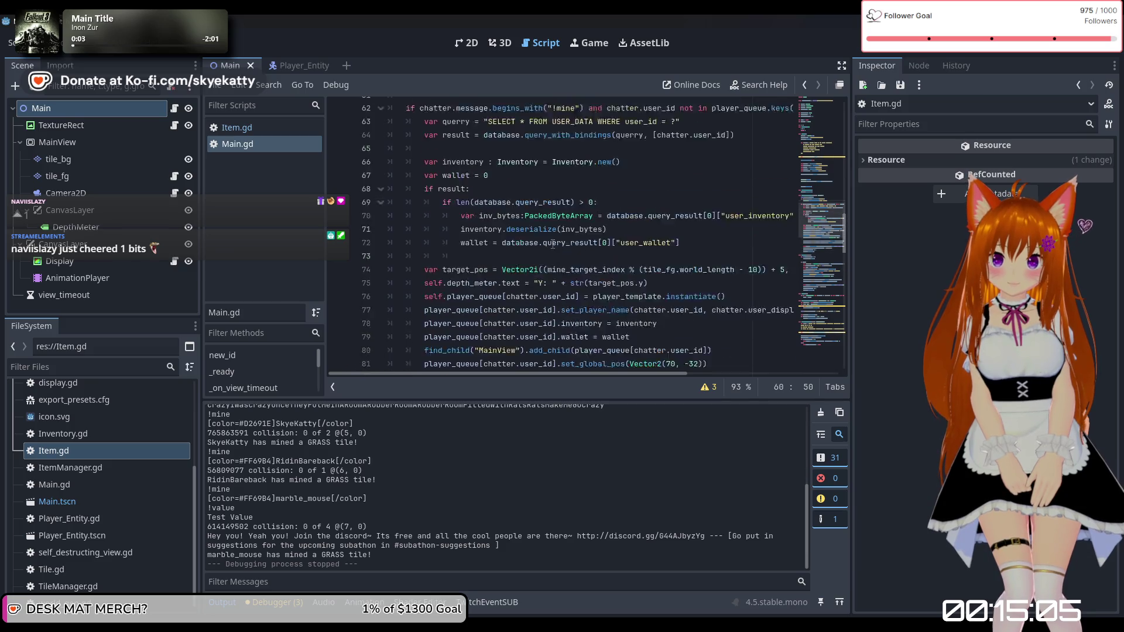
left_click(80, 444)
left_click(265, 132)
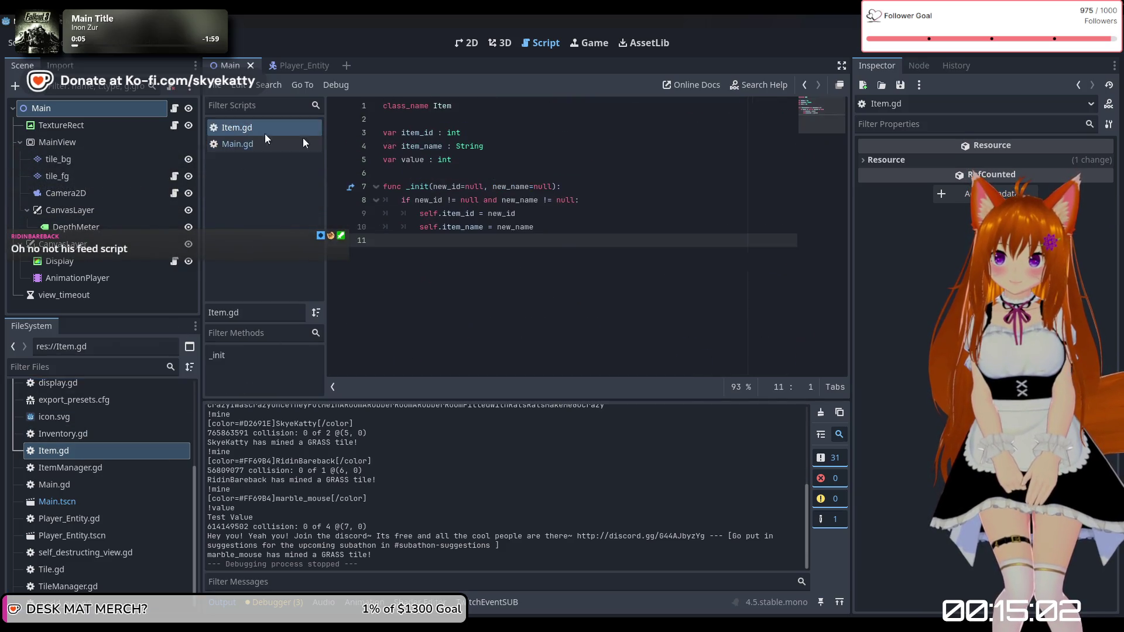
Step: Add 'self.value = 10' after the item_name assignment in the Item constructor
left_click(493, 161)
left_click(584, 228)
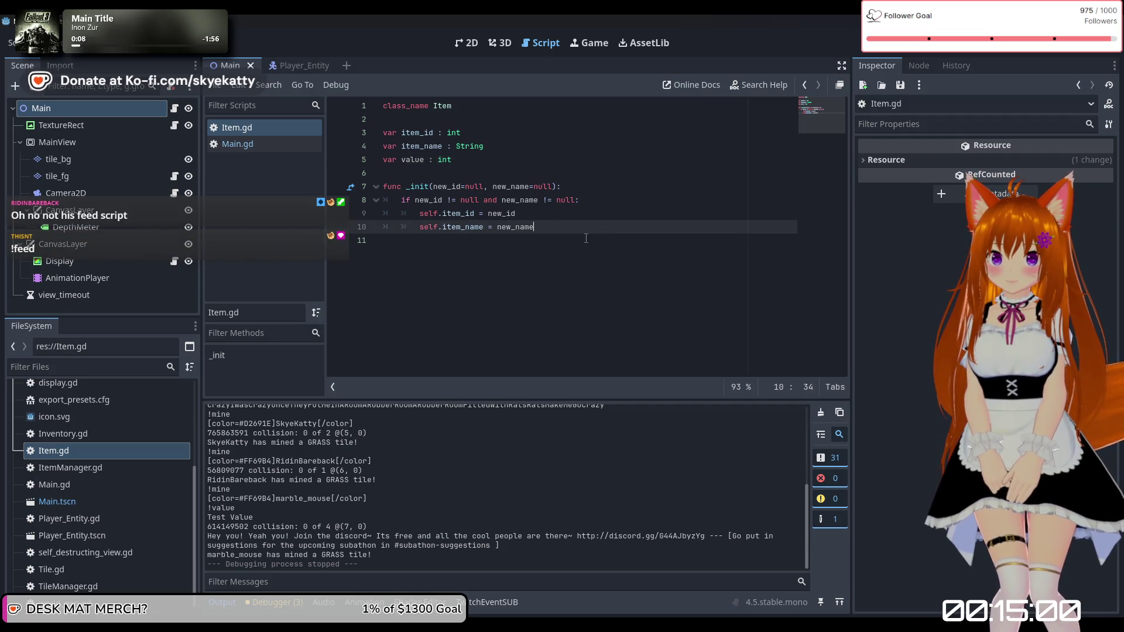
left_click(471, 160)
left_click(589, 227)
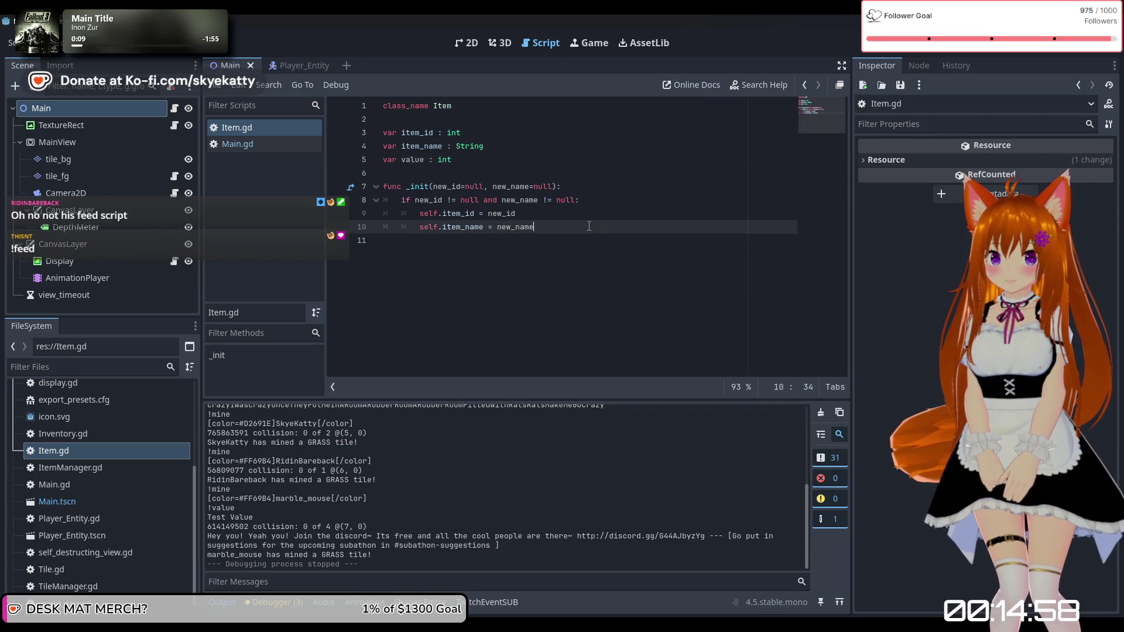
key("Return")
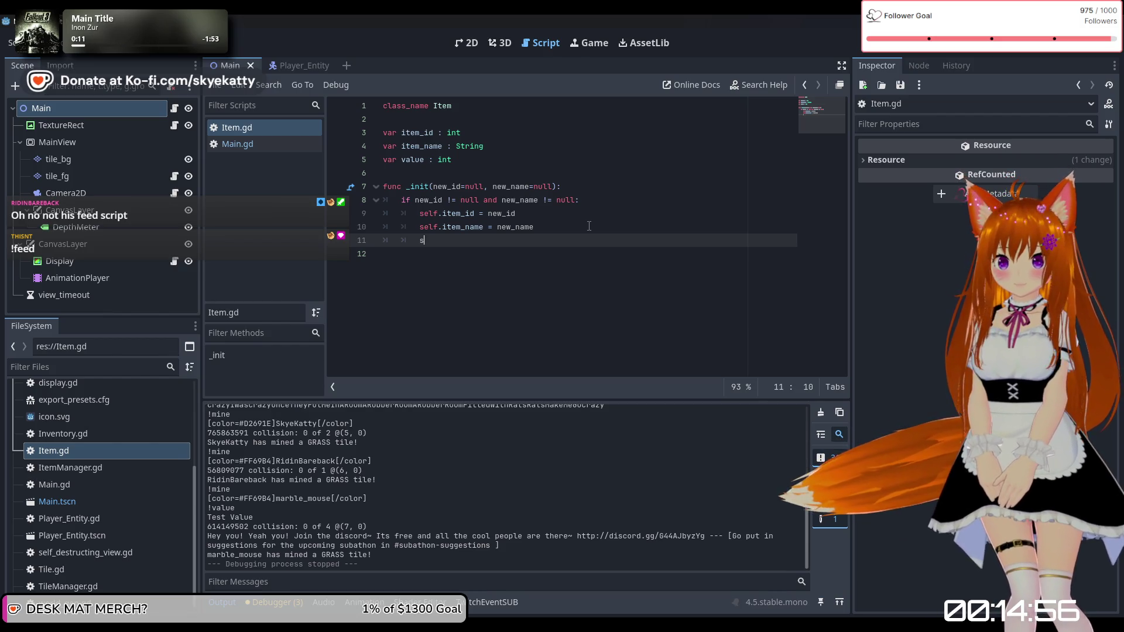
type("elf.")
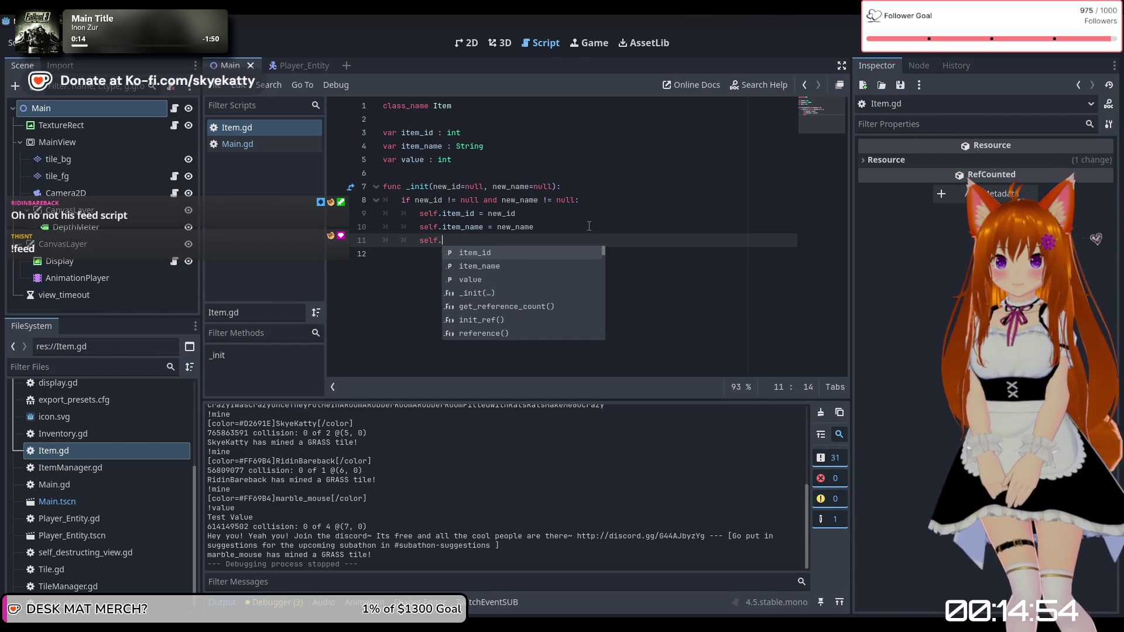
type("value = ")
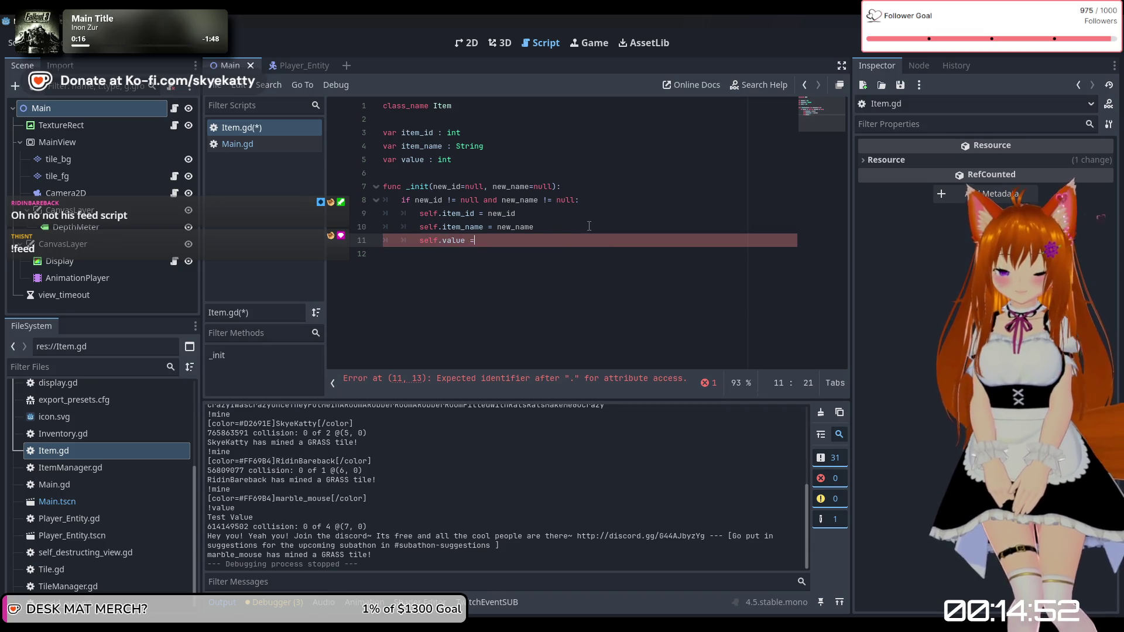
type("10")
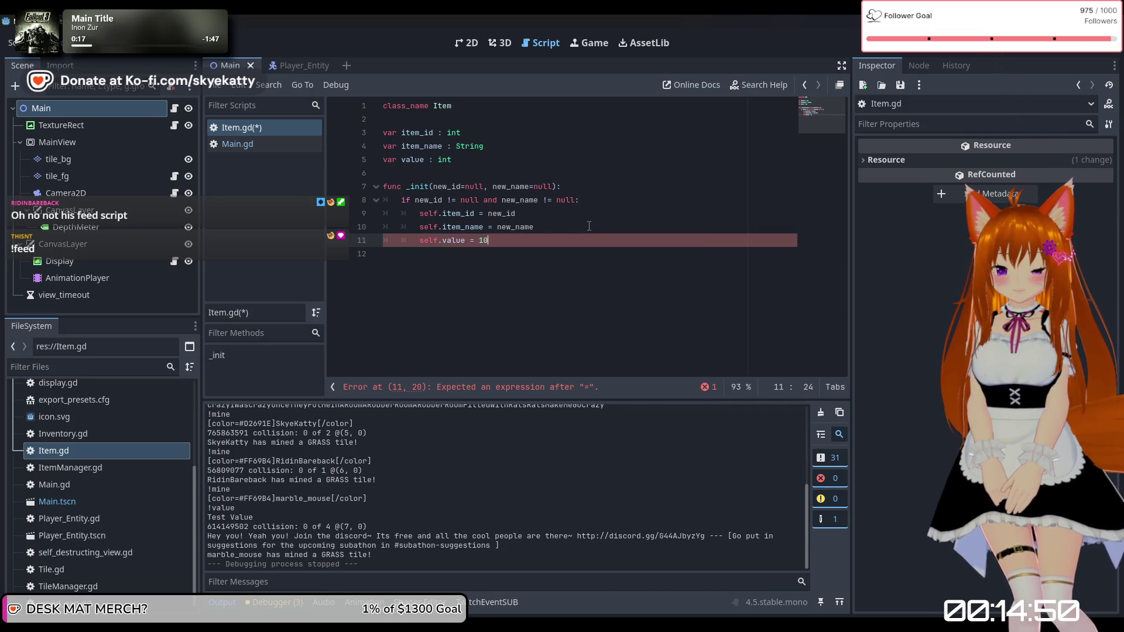
left_click(543, 282)
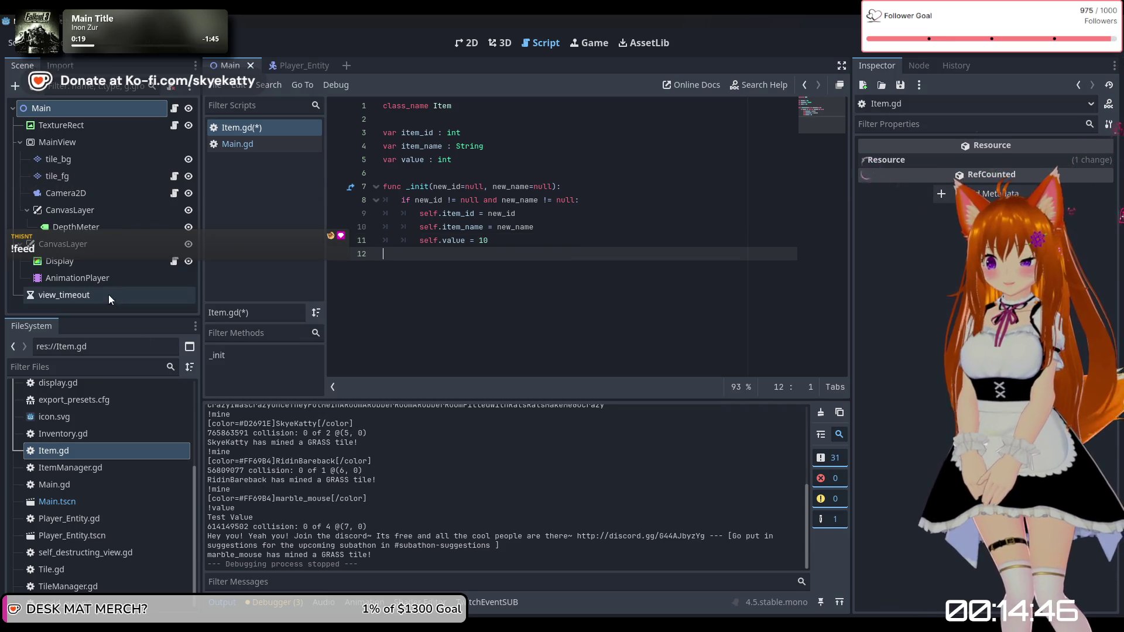
left_click(99, 449)
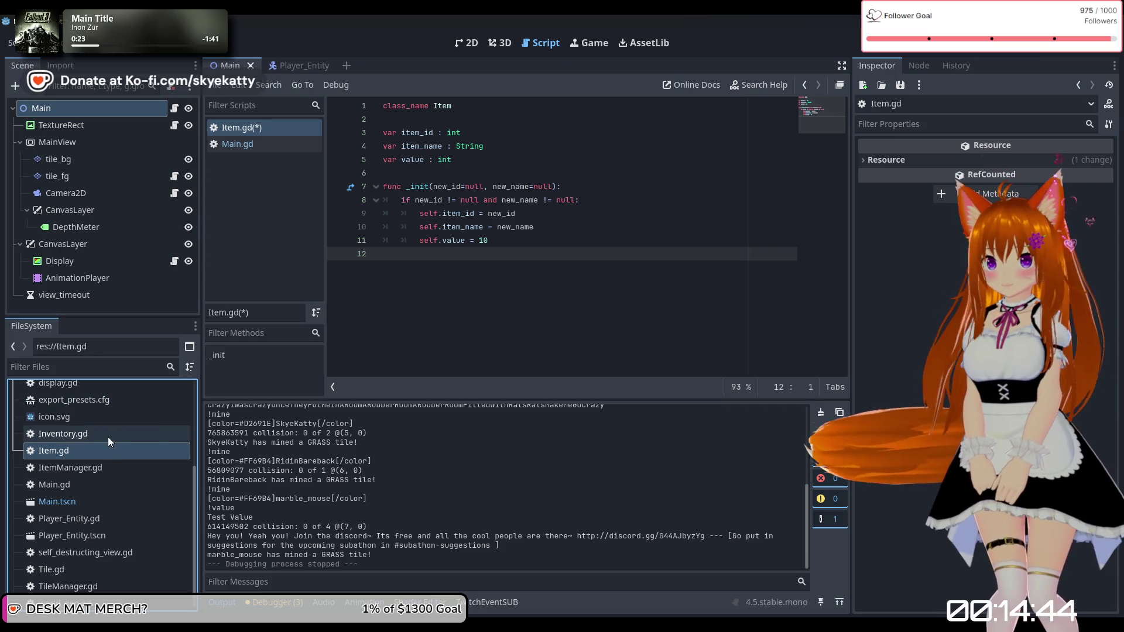
mouse_move(107, 437)
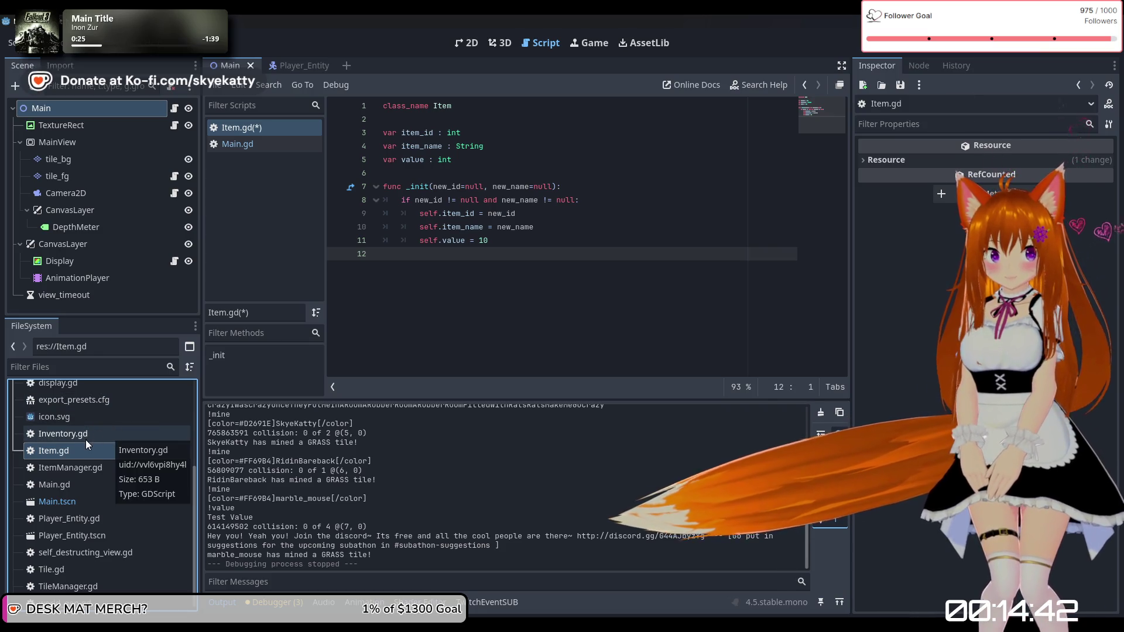
left_click(85, 438)
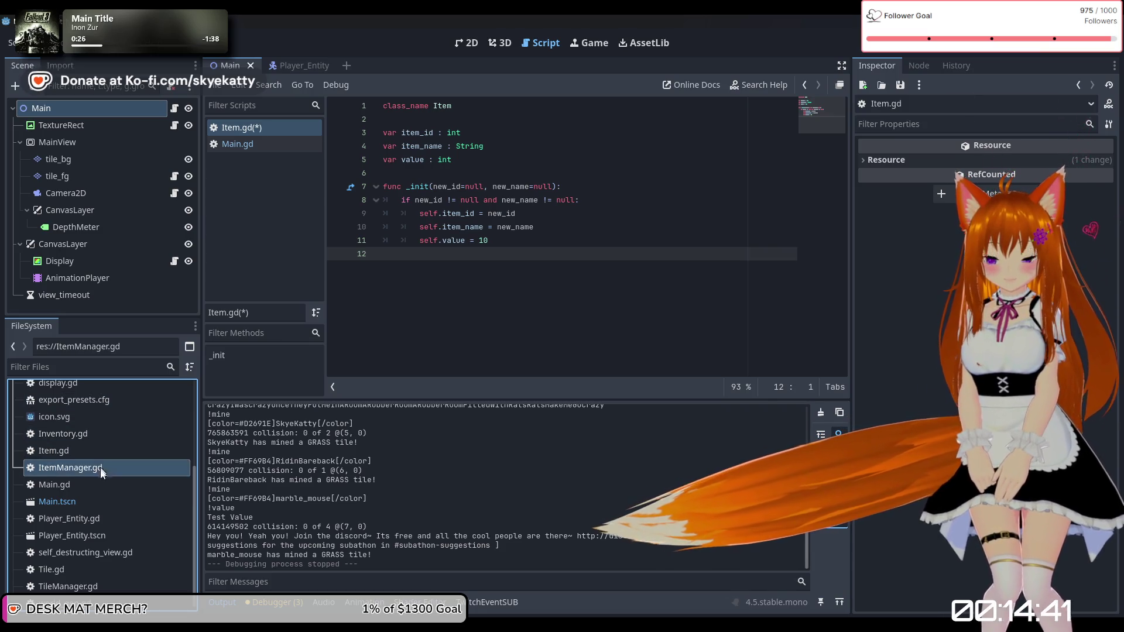
left_click(106, 499)
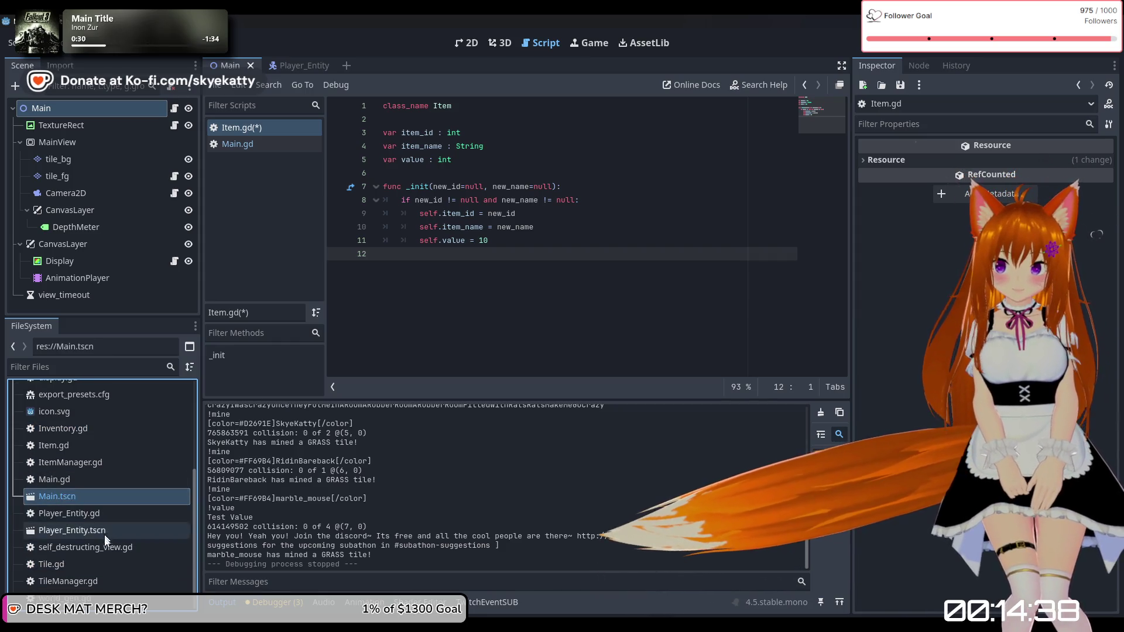
left_click(68, 581)
scroll(116, 476, "up", 3)
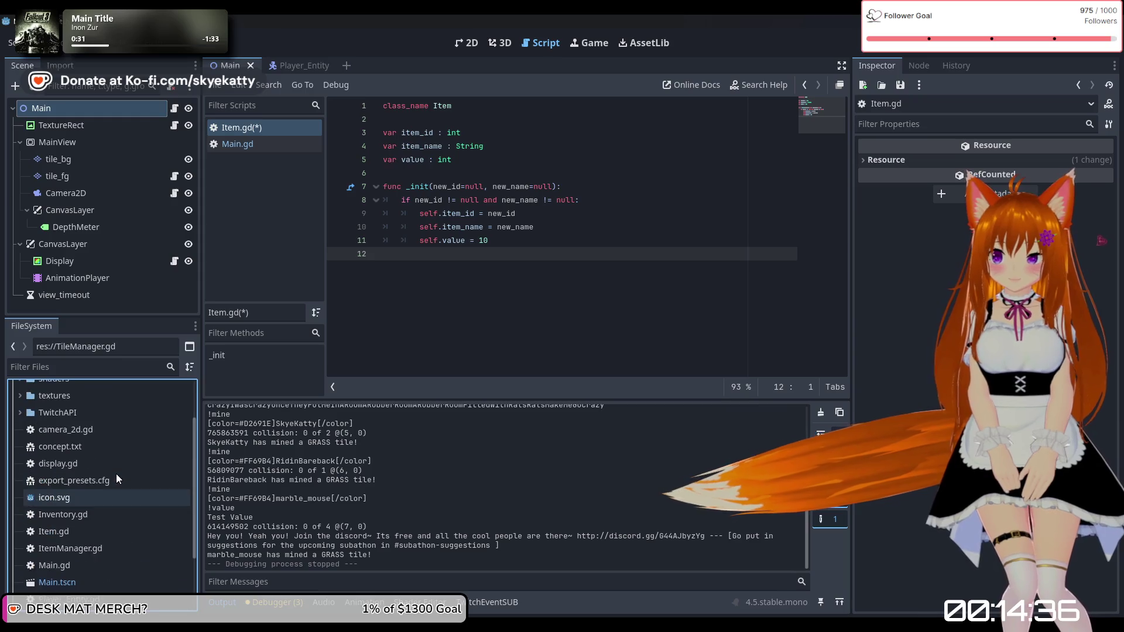
scroll(116, 472, "up", 3)
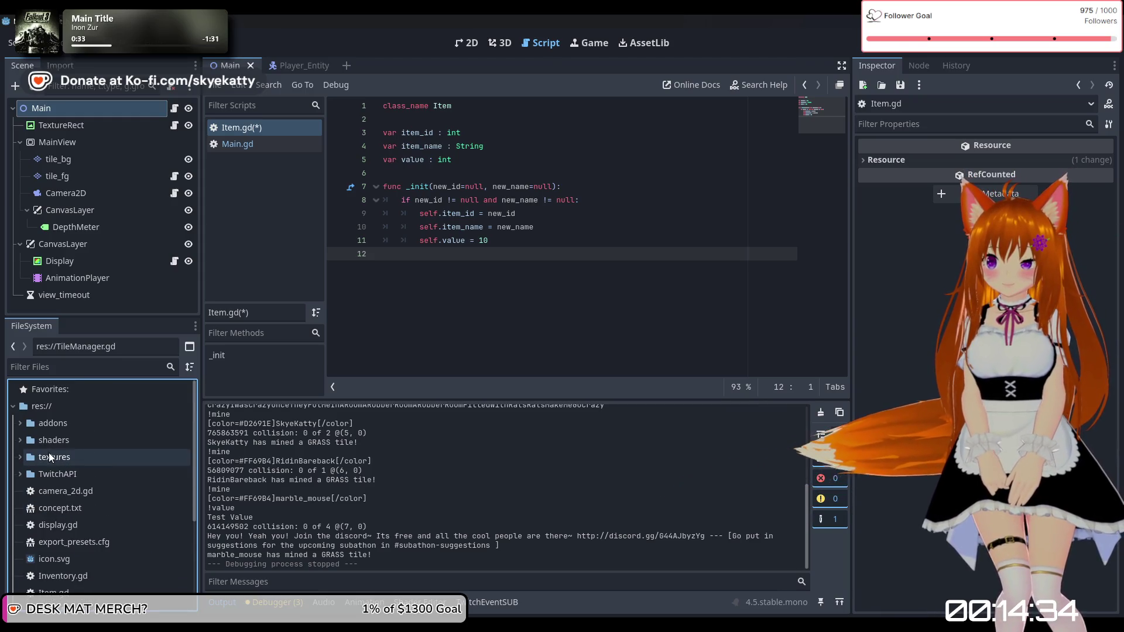
scroll(60, 465, "down", 3)
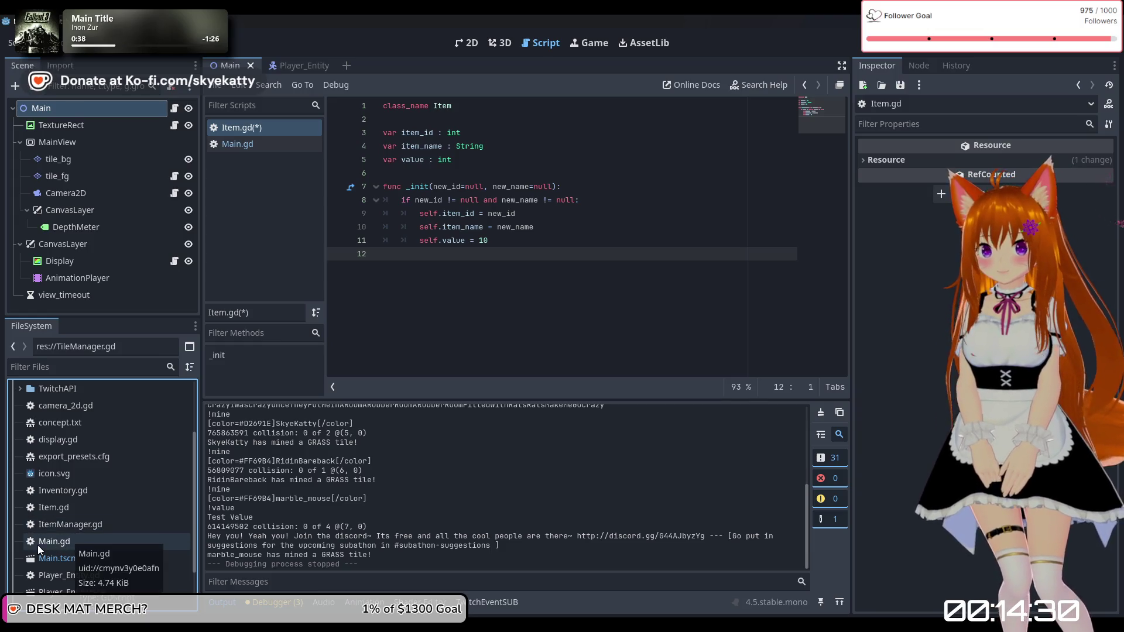
Step: Copy the !mine query, result and new Inventory lines into the !value branch of Main.gd
double_click(89, 542)
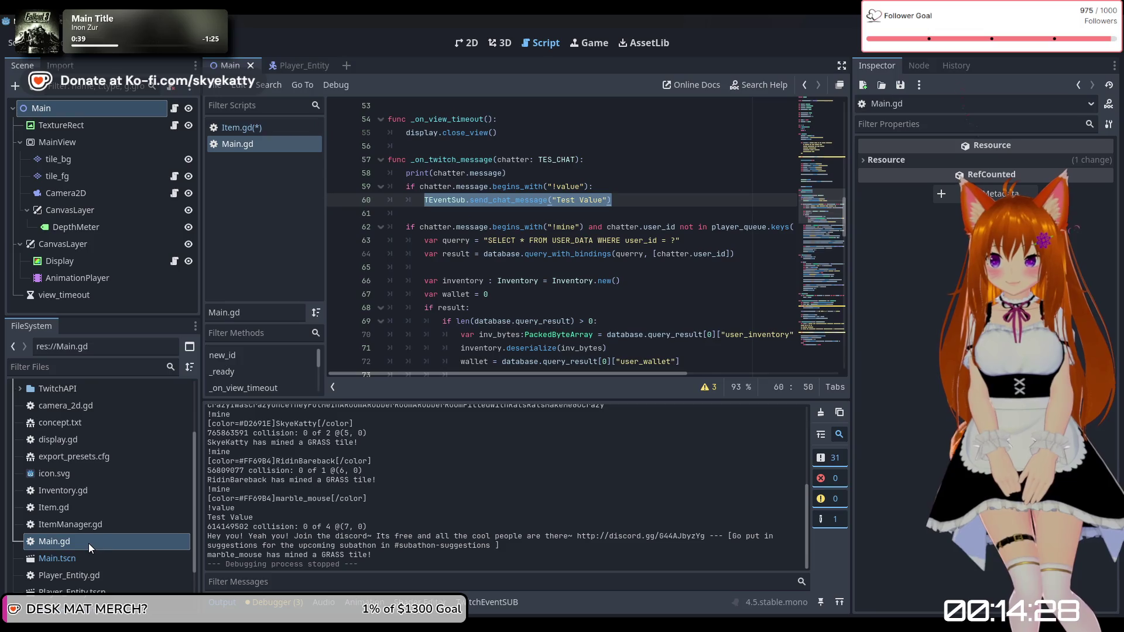
scroll(662, 225, "up", 2)
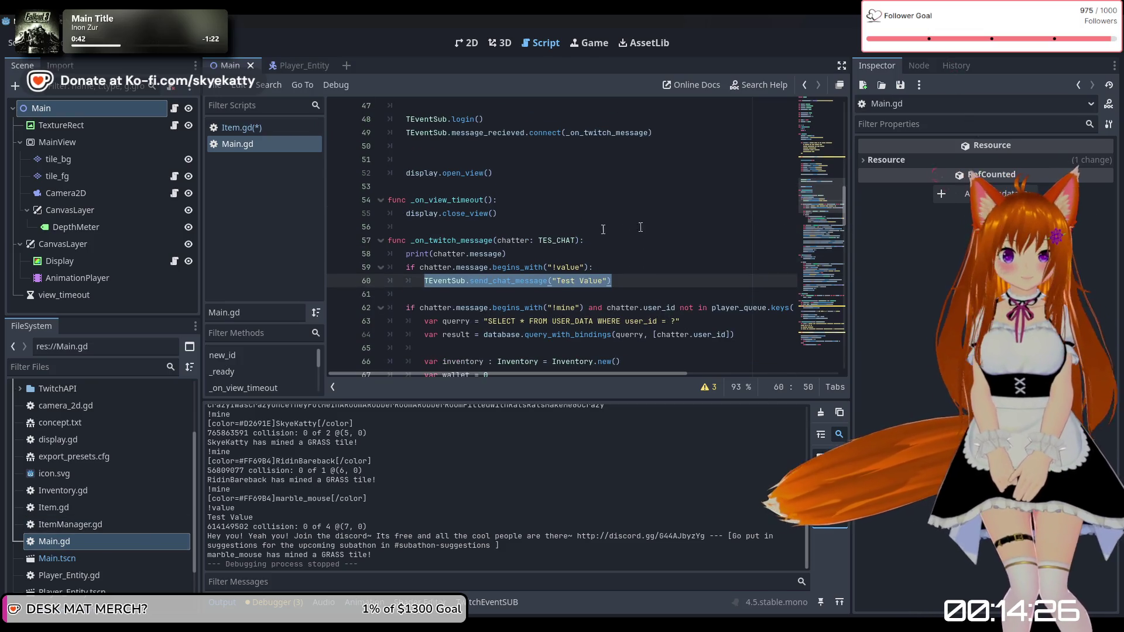
left_click(644, 274)
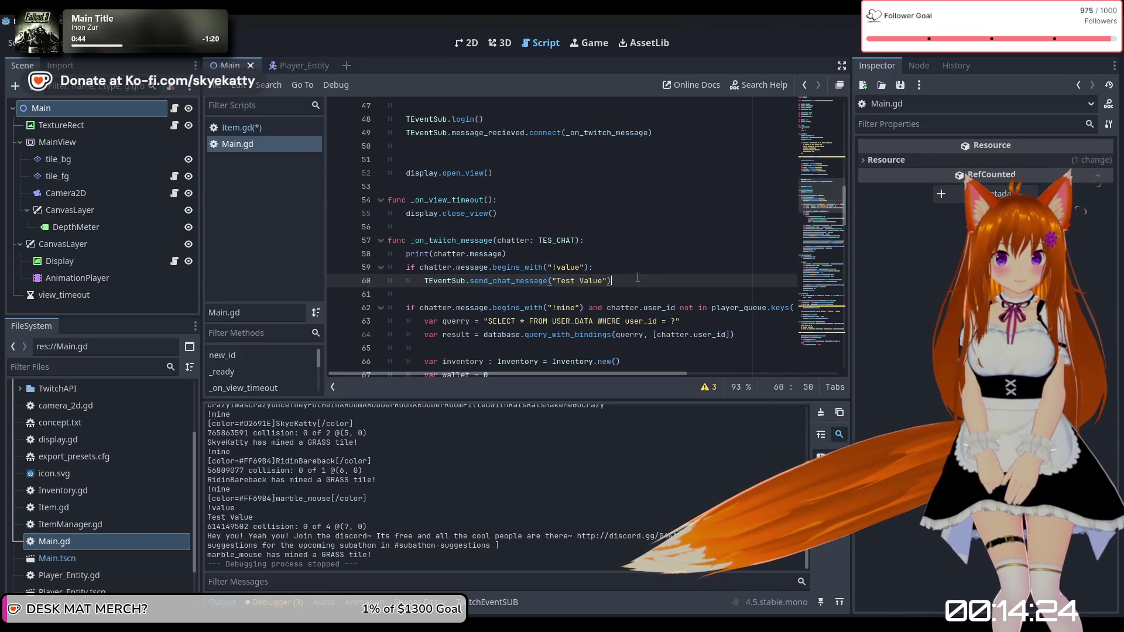
left_click(642, 268)
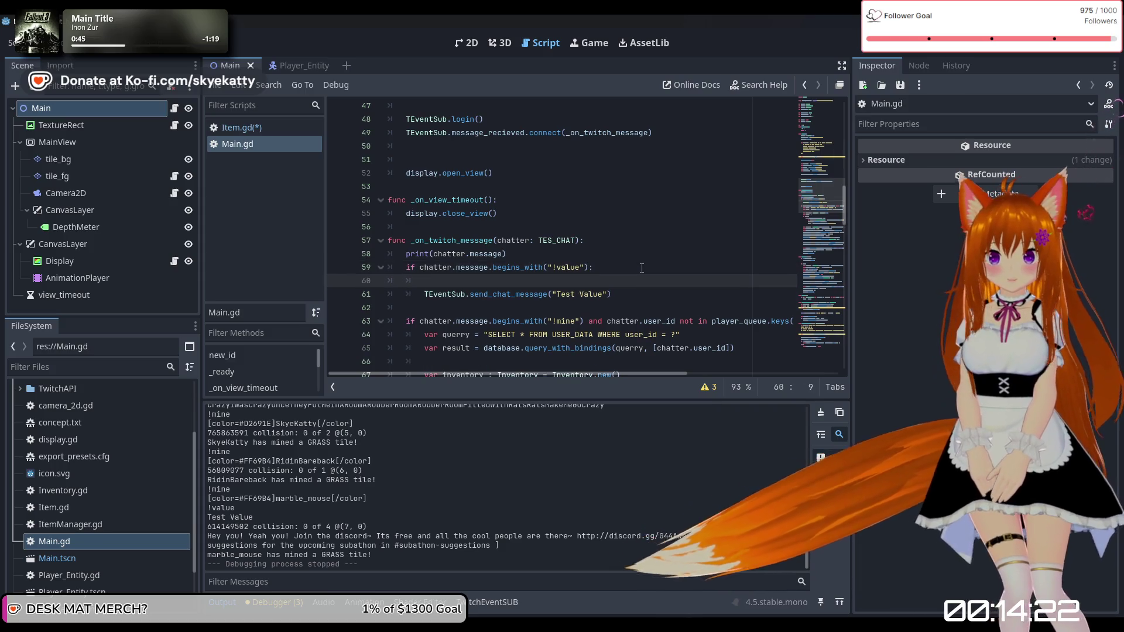
scroll(416, 236, "down", 2)
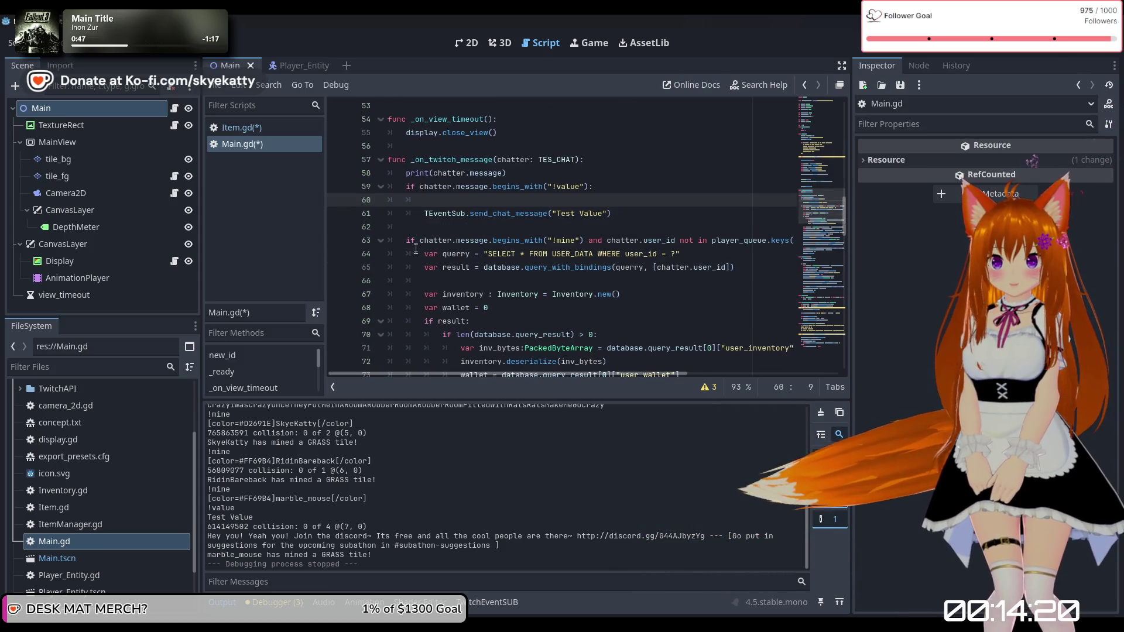
left_click_drag(424, 253, 736, 267)
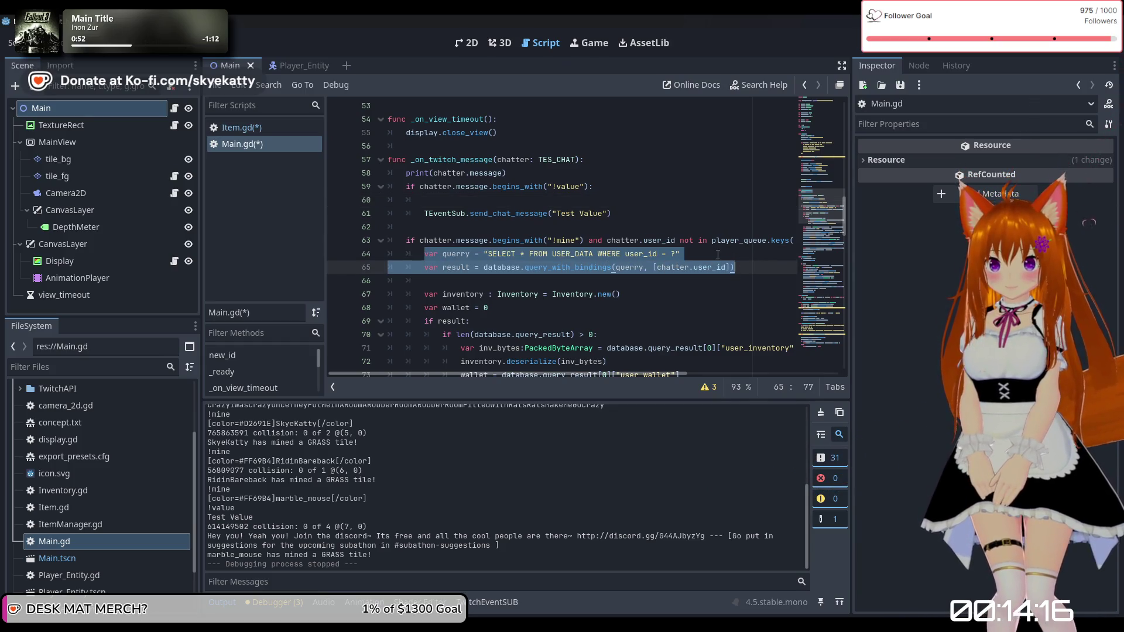
left_click(629, 286)
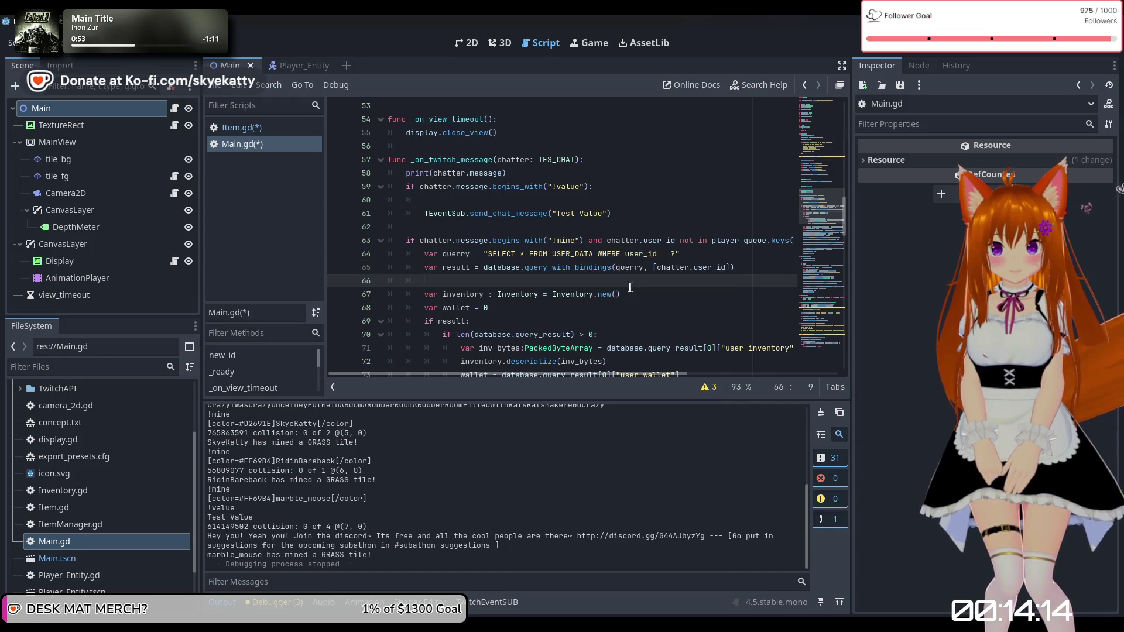
mouse_move(426, 255)
left_mouse_down()
mouse_move(585, 268)
mouse_move(617, 297)
left_mouse_up()
key("ctrl+c")
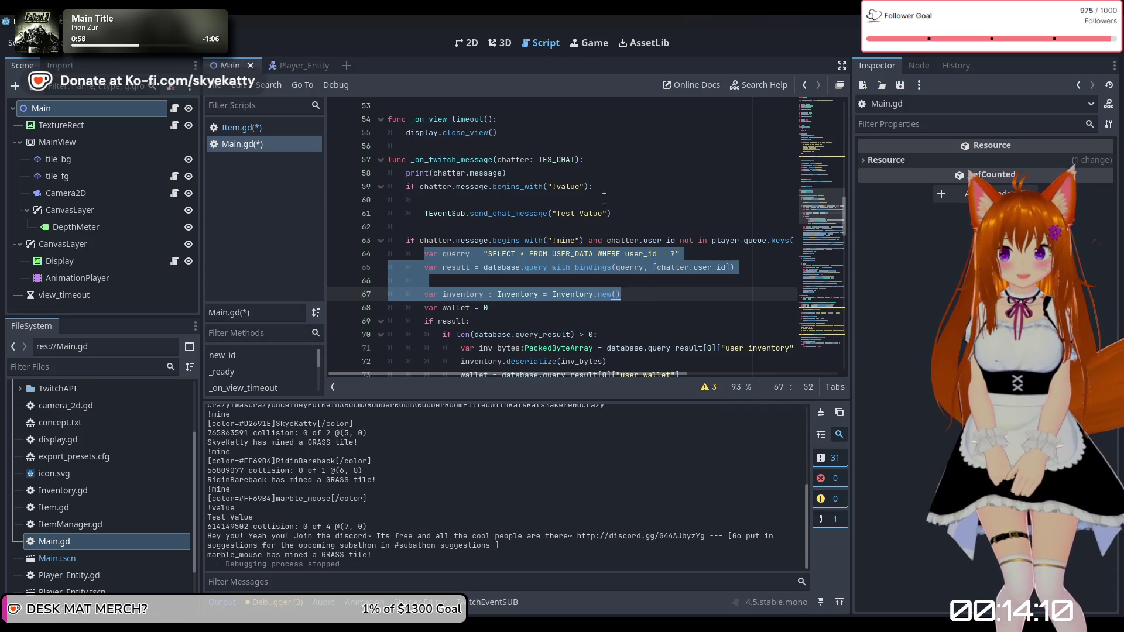
left_click(623, 200)
key("ctrl+v")
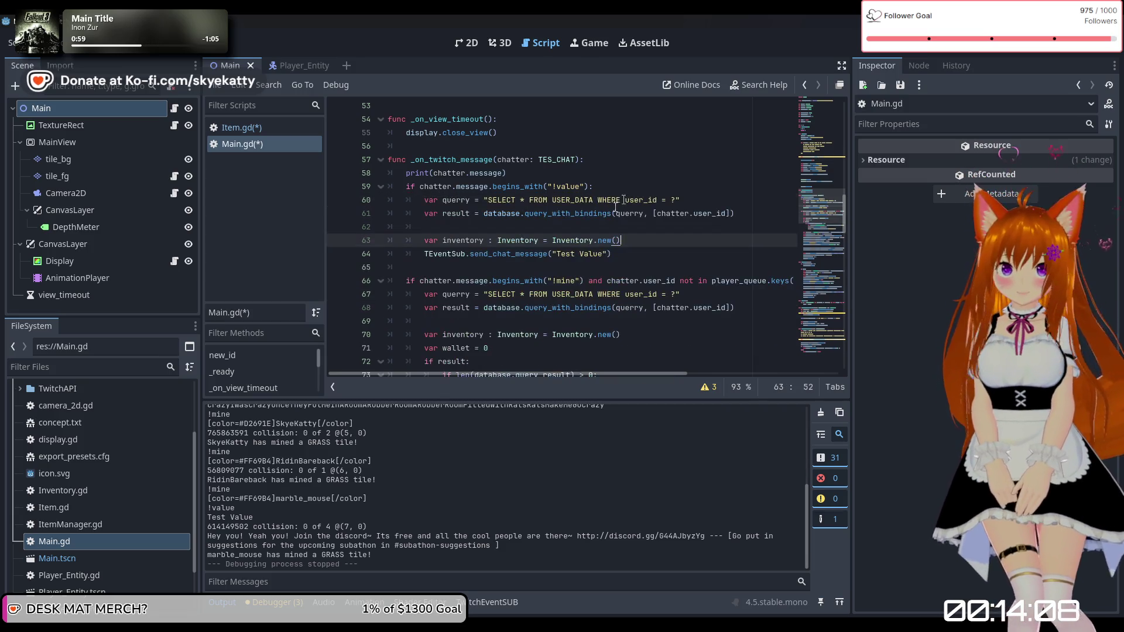
key("Return")
Step: Select the !mine block that loads the chatter's stored inventory
scroll(644, 222, "down", 2)
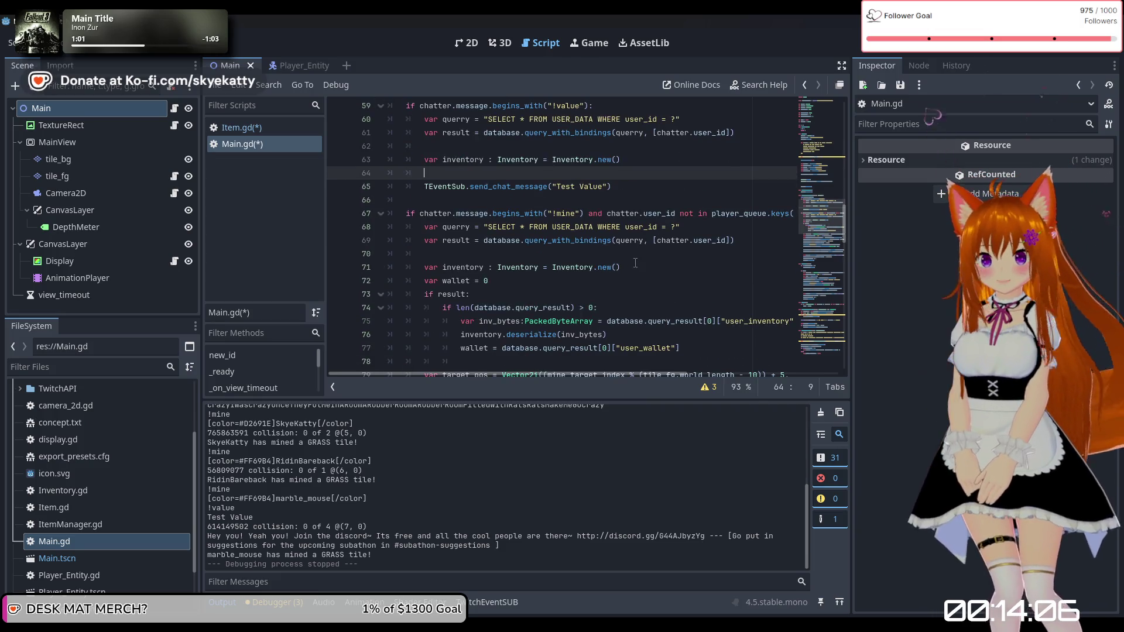
scroll(586, 276, "down", 1)
scroll(507, 294, "up", 1)
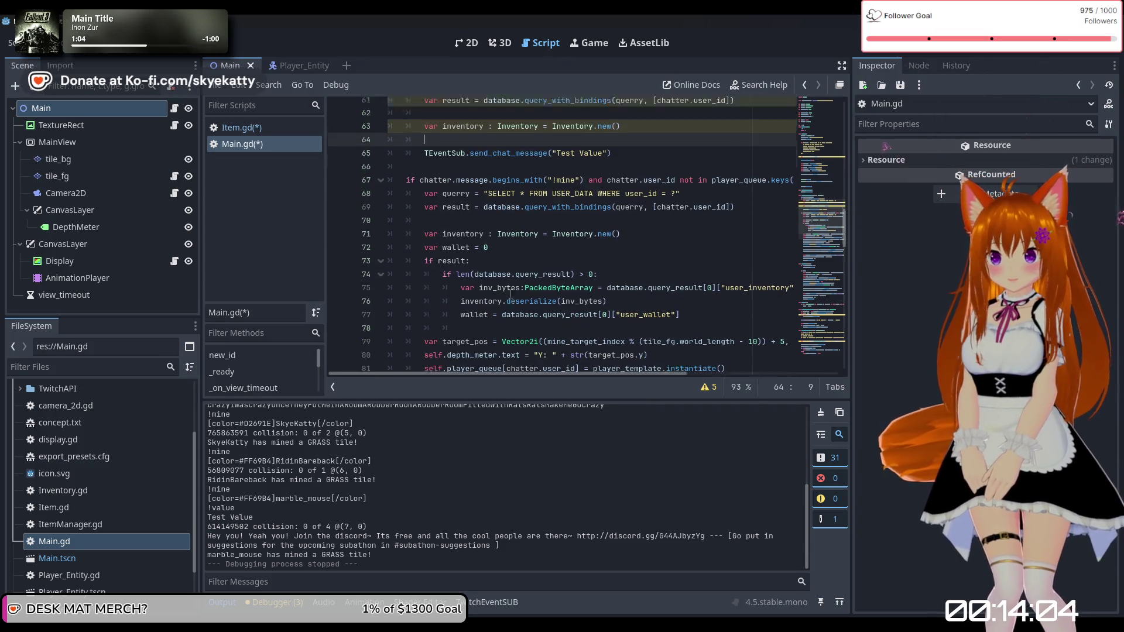
scroll(507, 294, "down", 2)
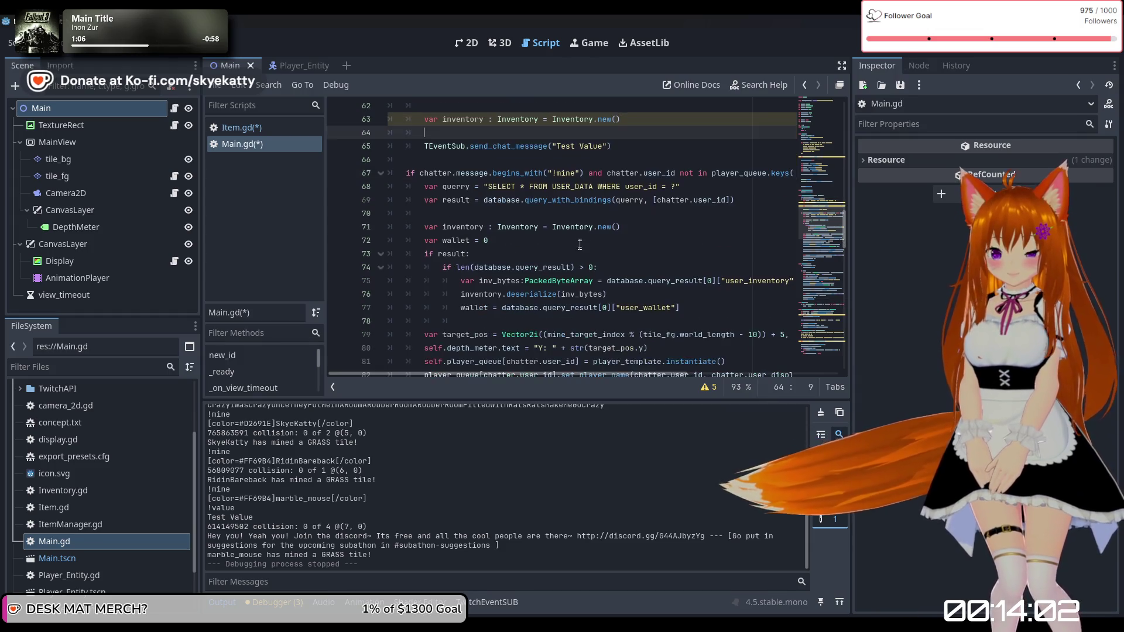
mouse_move(424, 213)
left_mouse_down()
mouse_move(594, 228)
mouse_move(588, 252)
mouse_move(702, 268)
left_mouse_up()
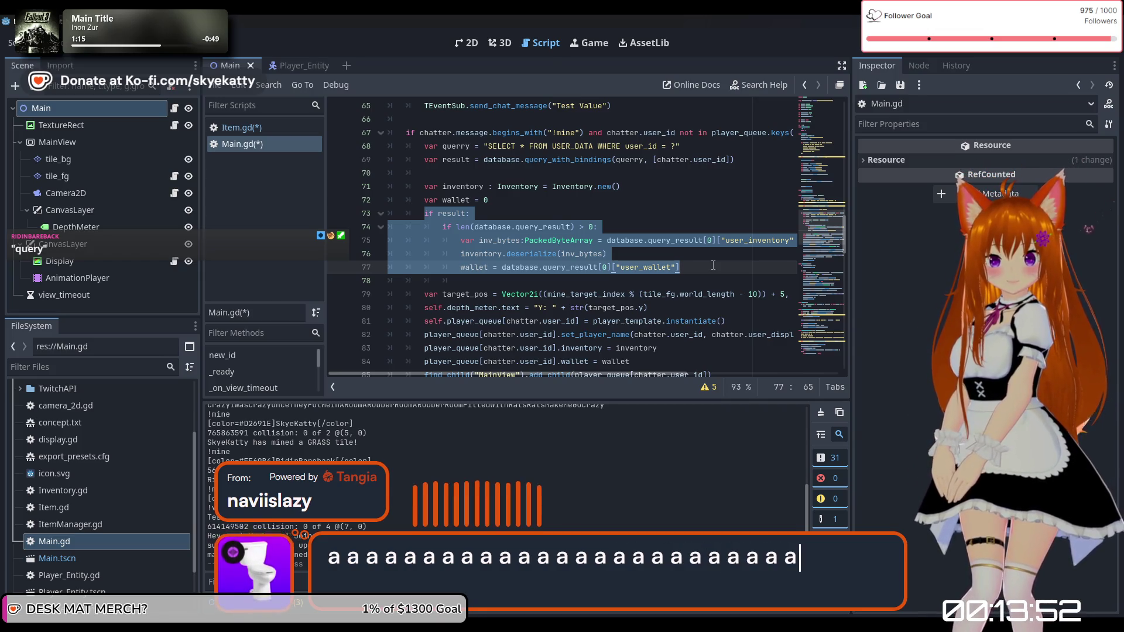
Step: Paste the inventory-loading 'if result' block into the !value branch and remove its wallet line
scroll(656, 263, "up", 5)
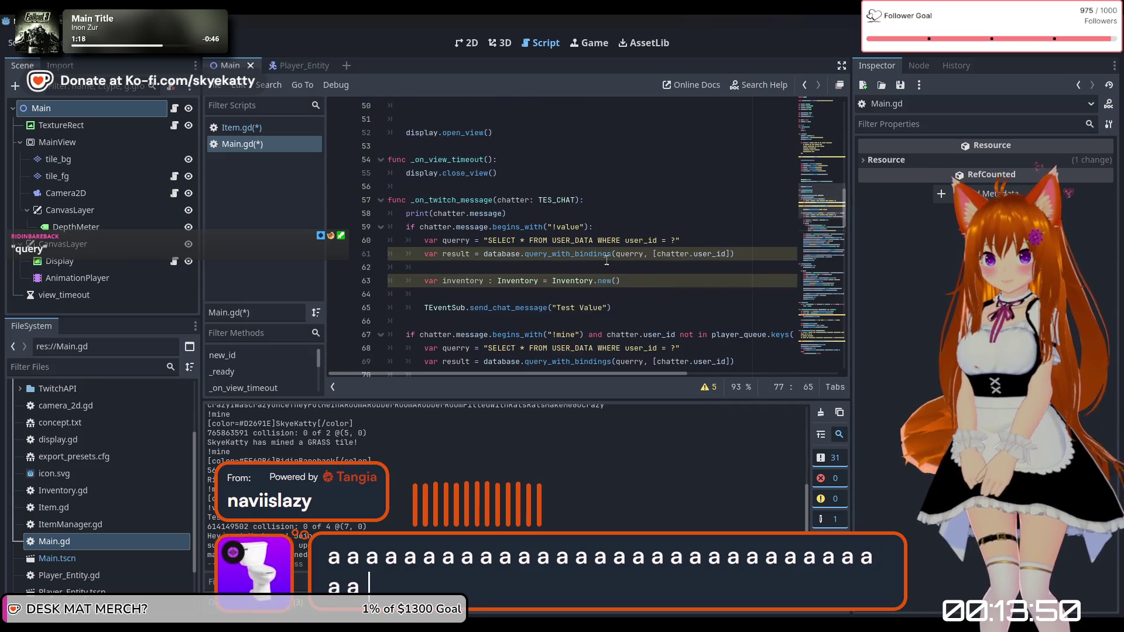
left_click(770, 253)
left_click(727, 269)
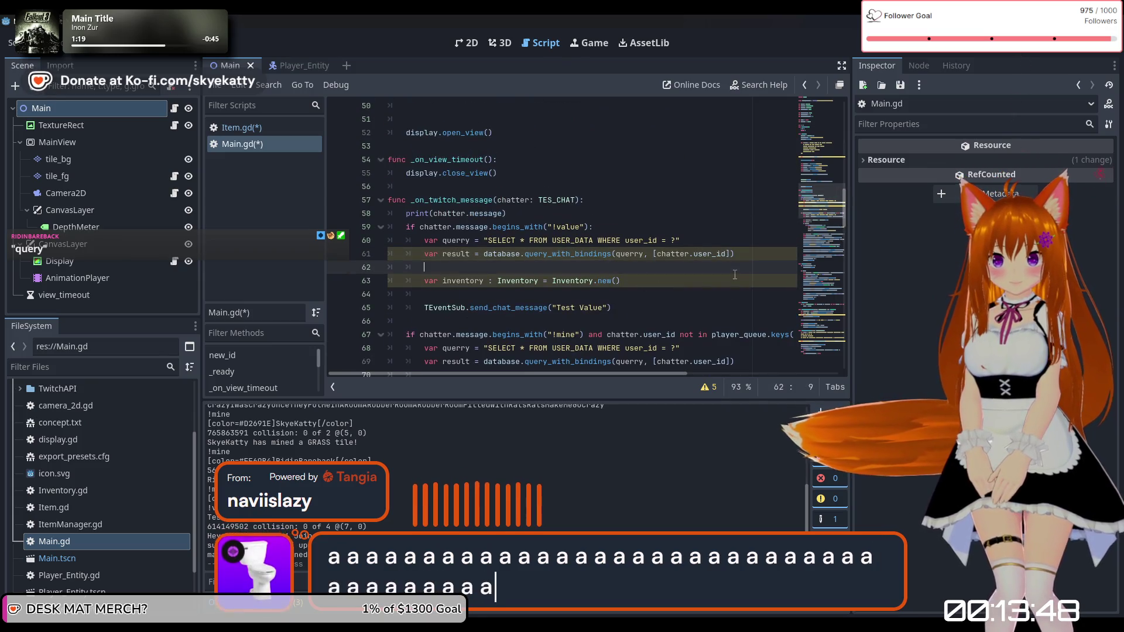
key("Return")
key("ctrl+v")
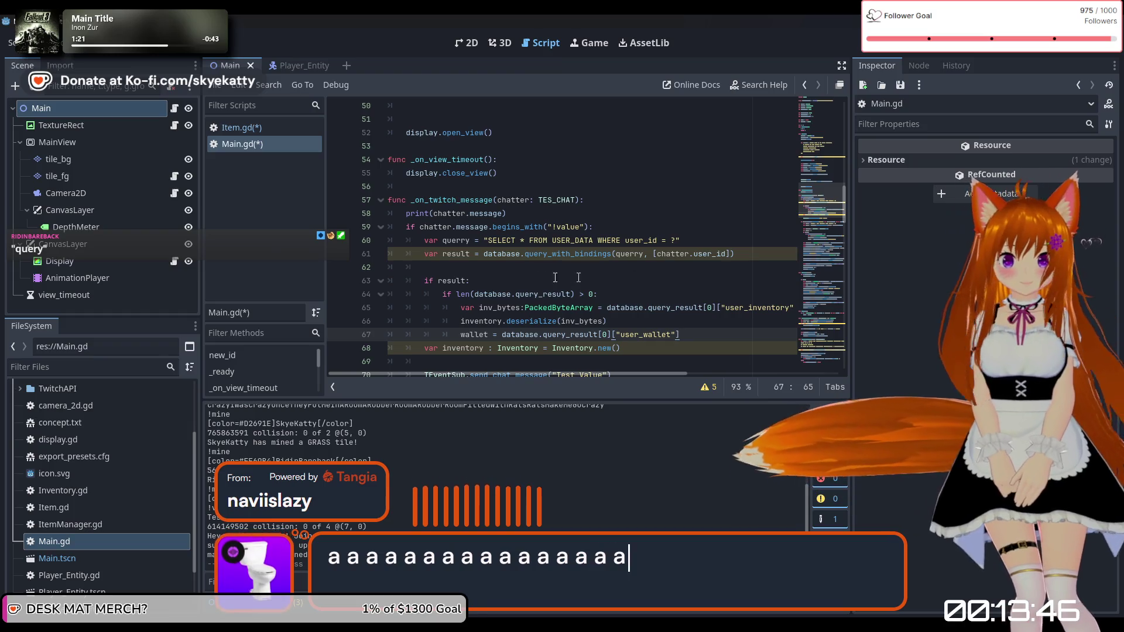
key("Return")
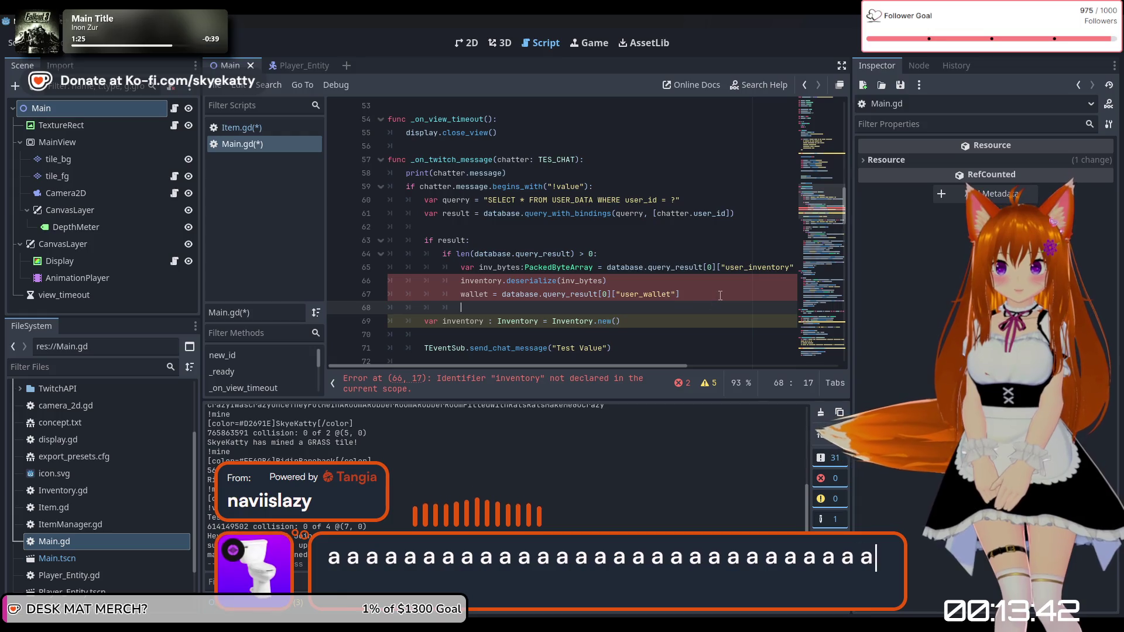
left_click_drag(717, 296, 469, 294)
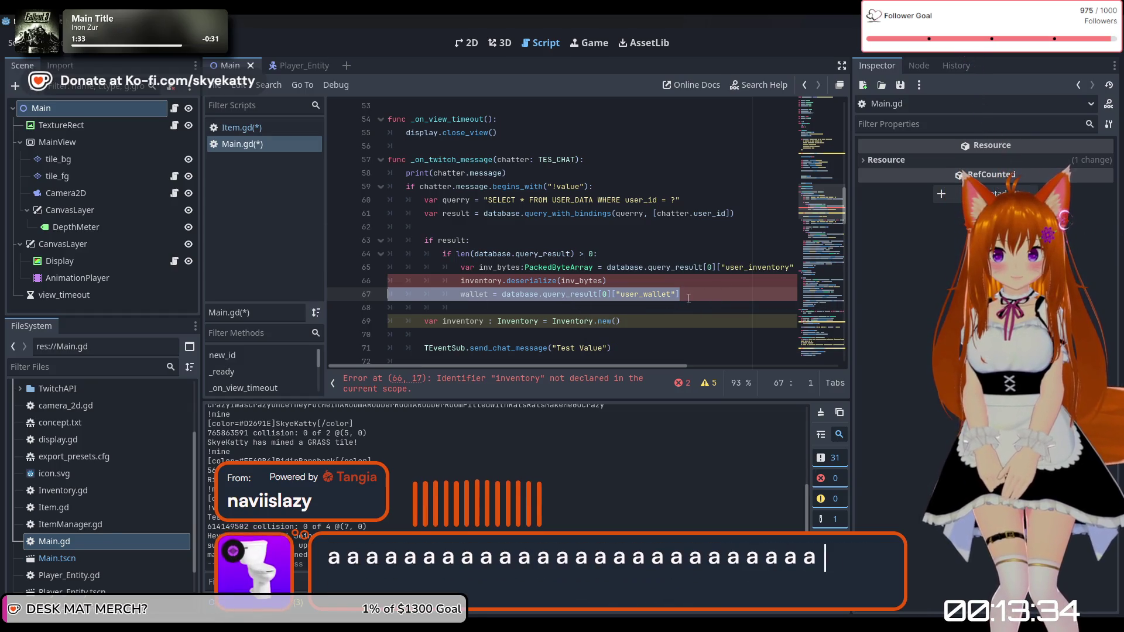
key("BackSpace")
key("BackSpace")
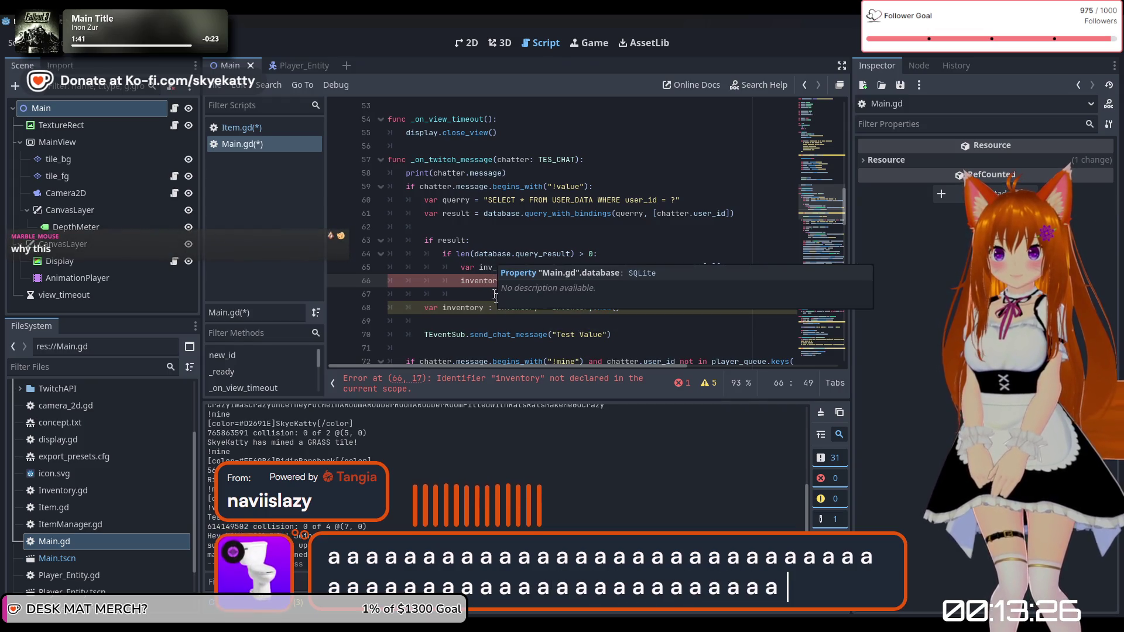
Step: Move the Inventory declaration above the 'if result' check in the !value branch
left_click_drag(666, 311, 429, 310)
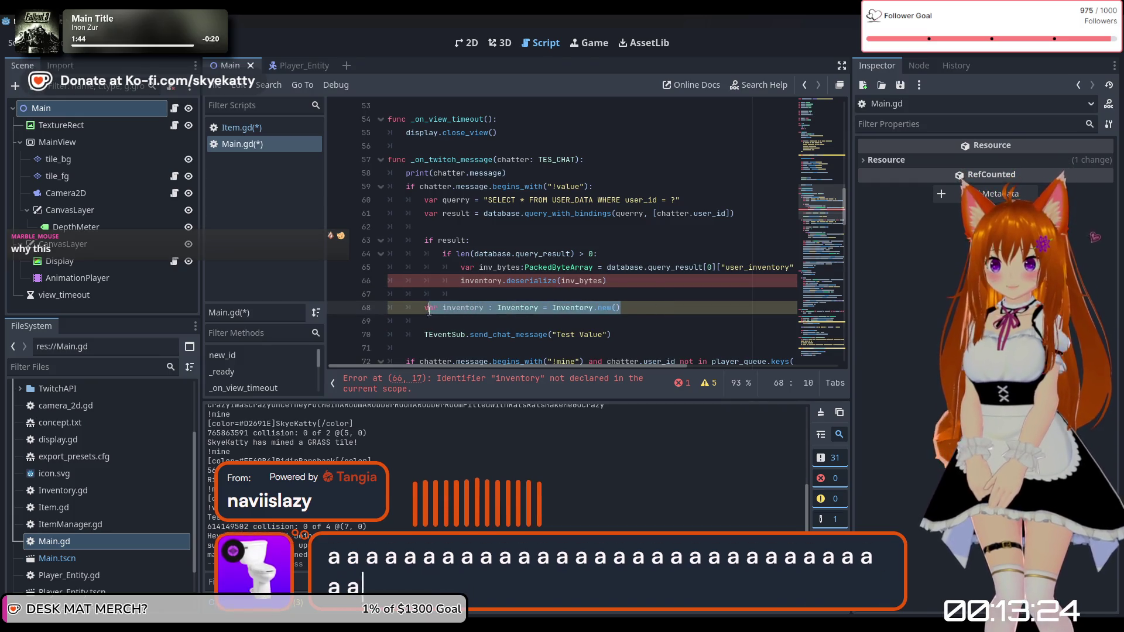
key("ctrl+x")
left_click(482, 231)
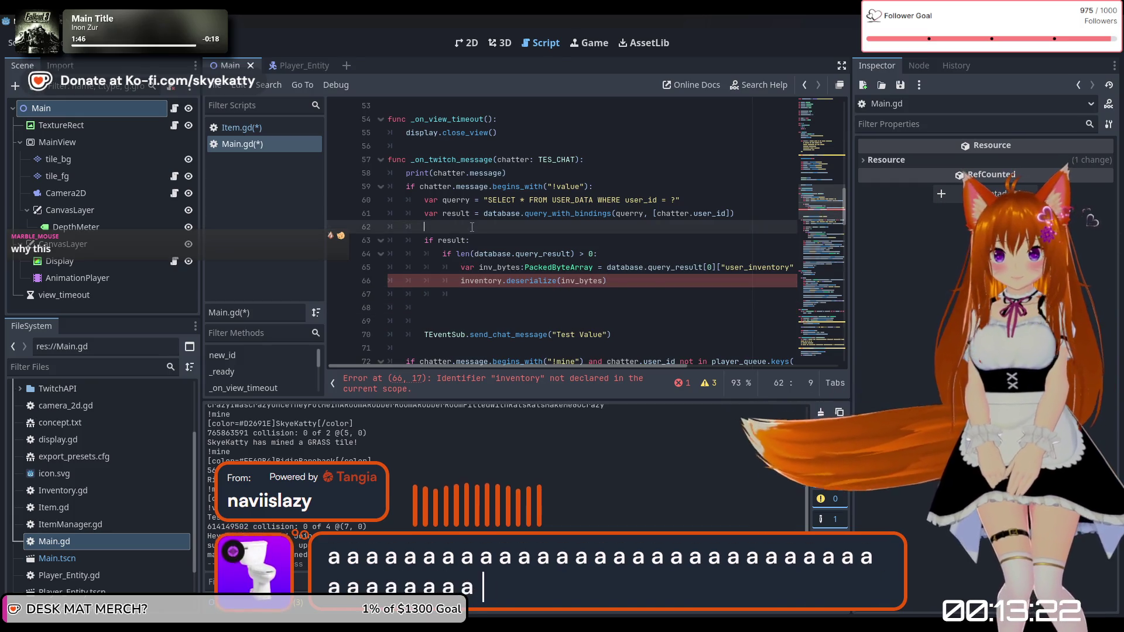
key("ctrl+v")
left_click(507, 276)
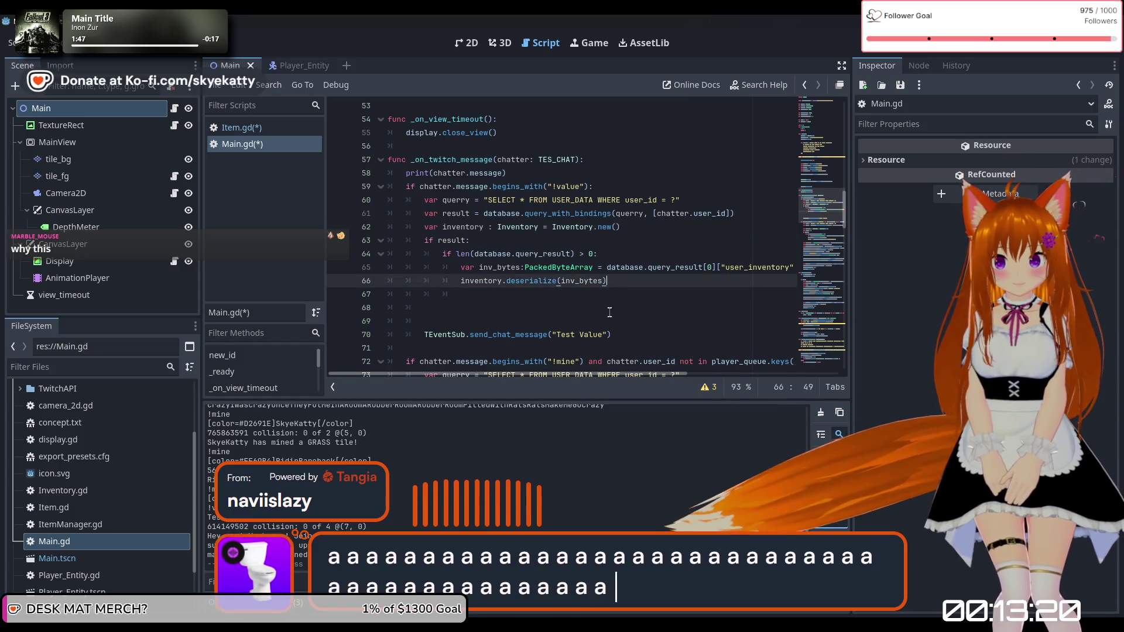
key("Down")
key("Down")
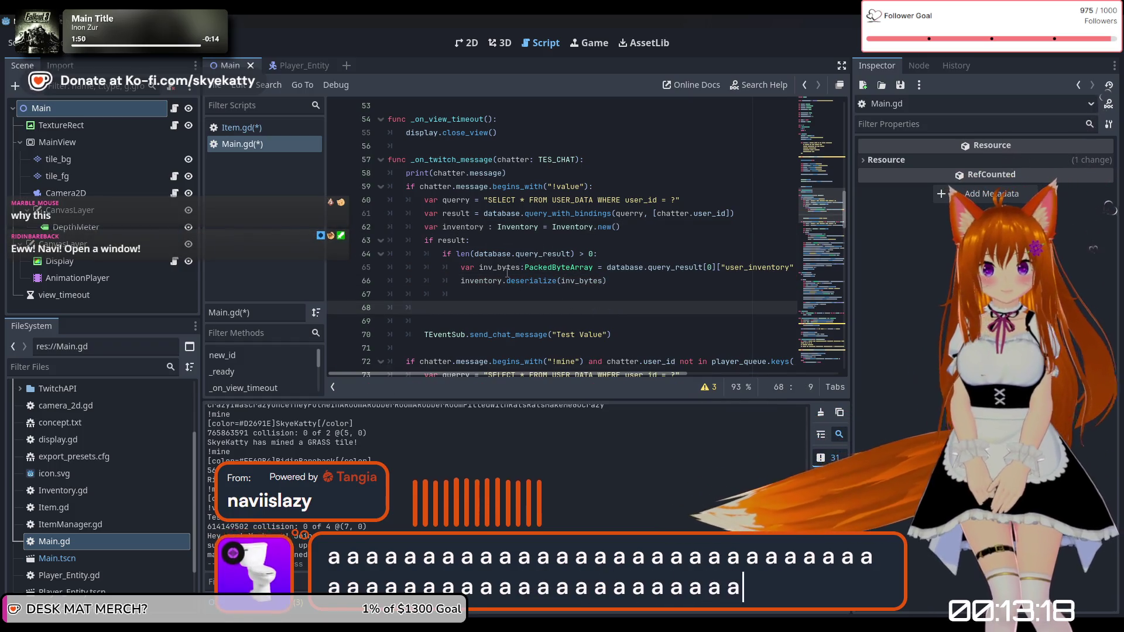
left_click(530, 318)
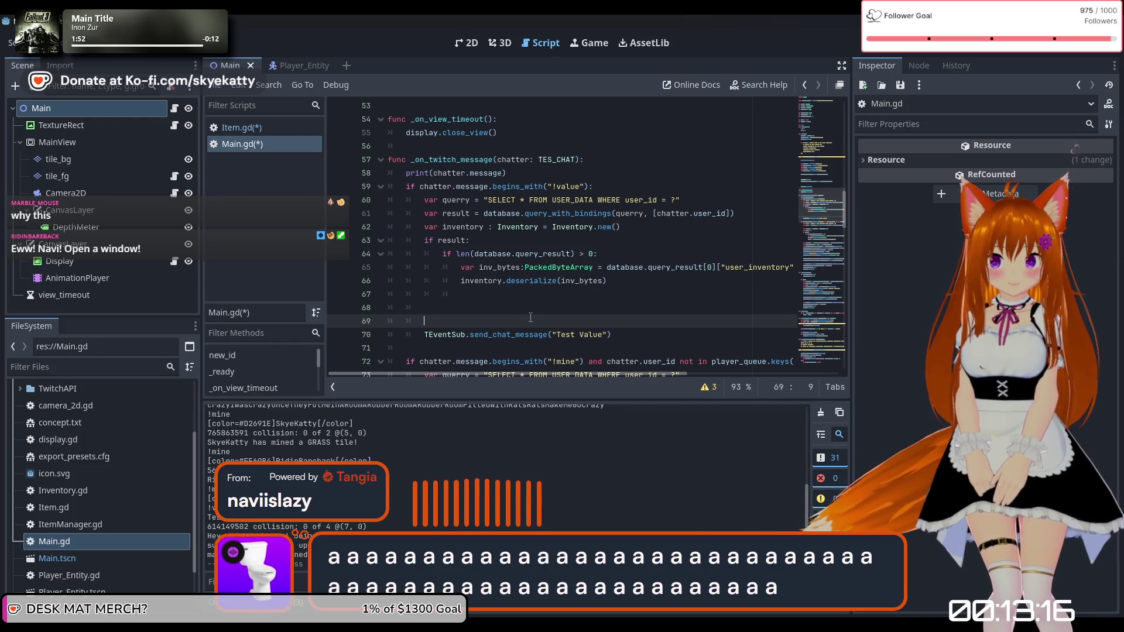
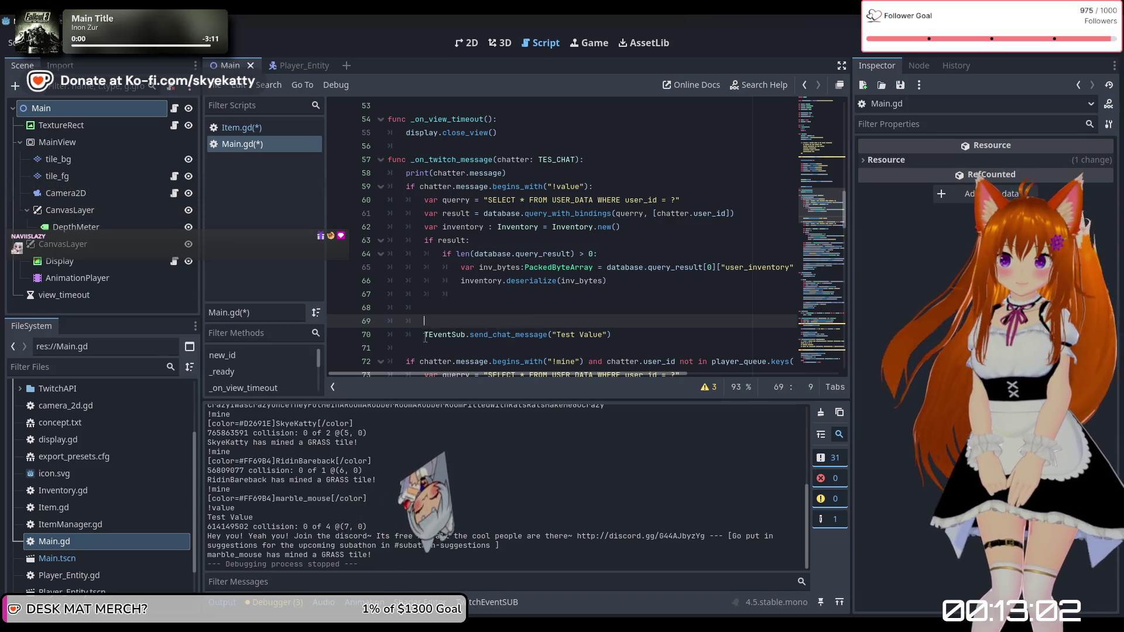
Step: Cut the placeholder TEventSub.send_chat_message("Test Value") line from the !value handler
mouse_move(426, 338)
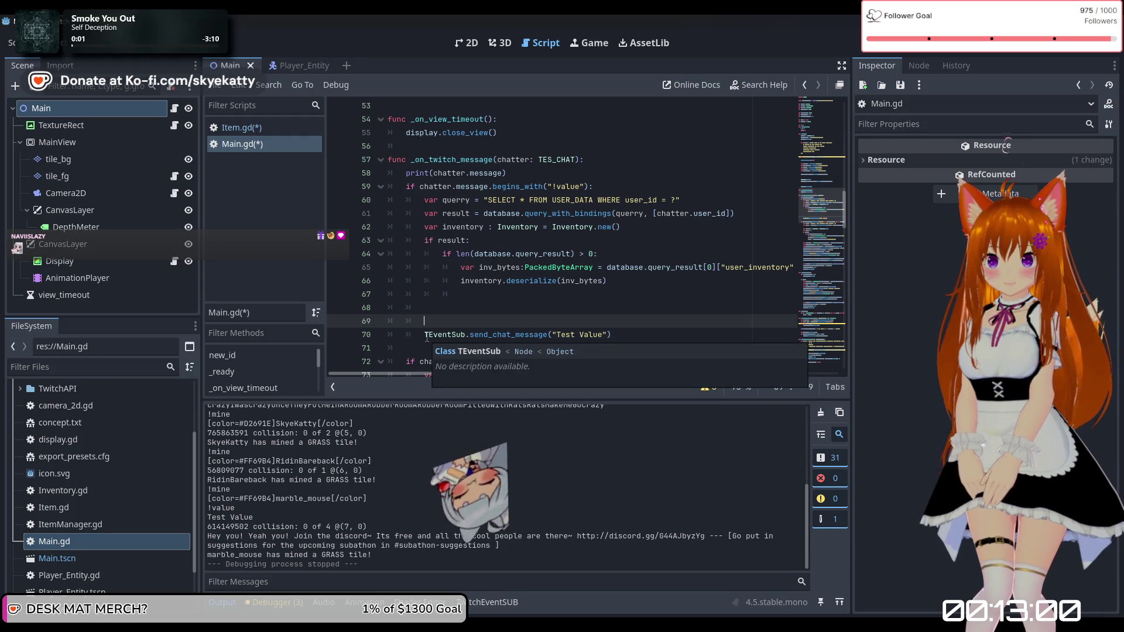
left_click_drag(426, 338, 614, 337)
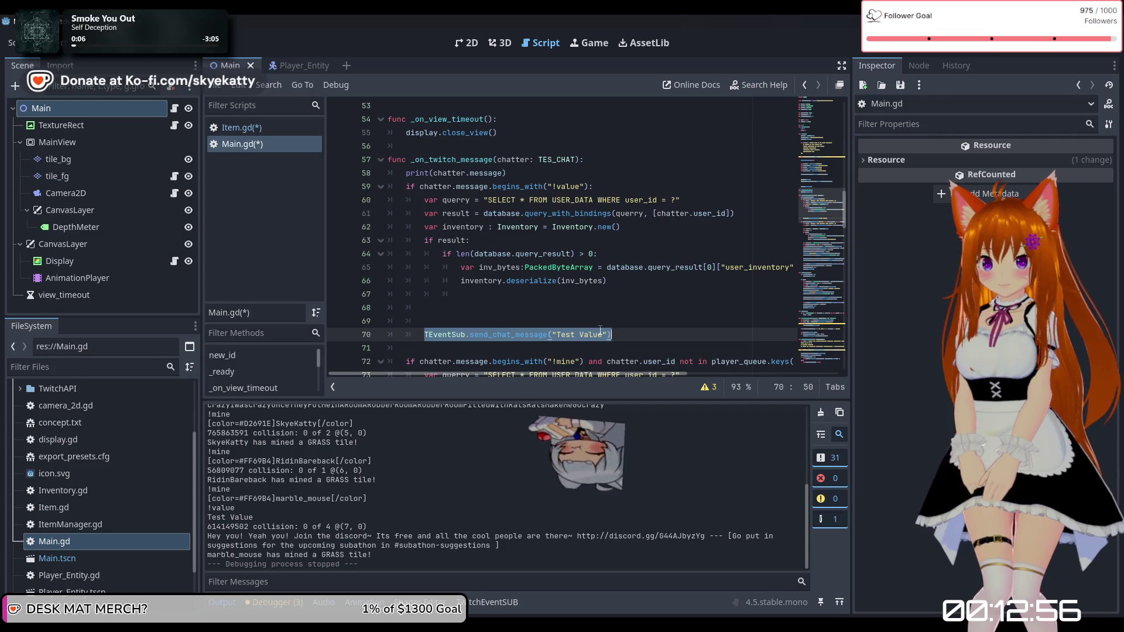
key("ctrl+x")
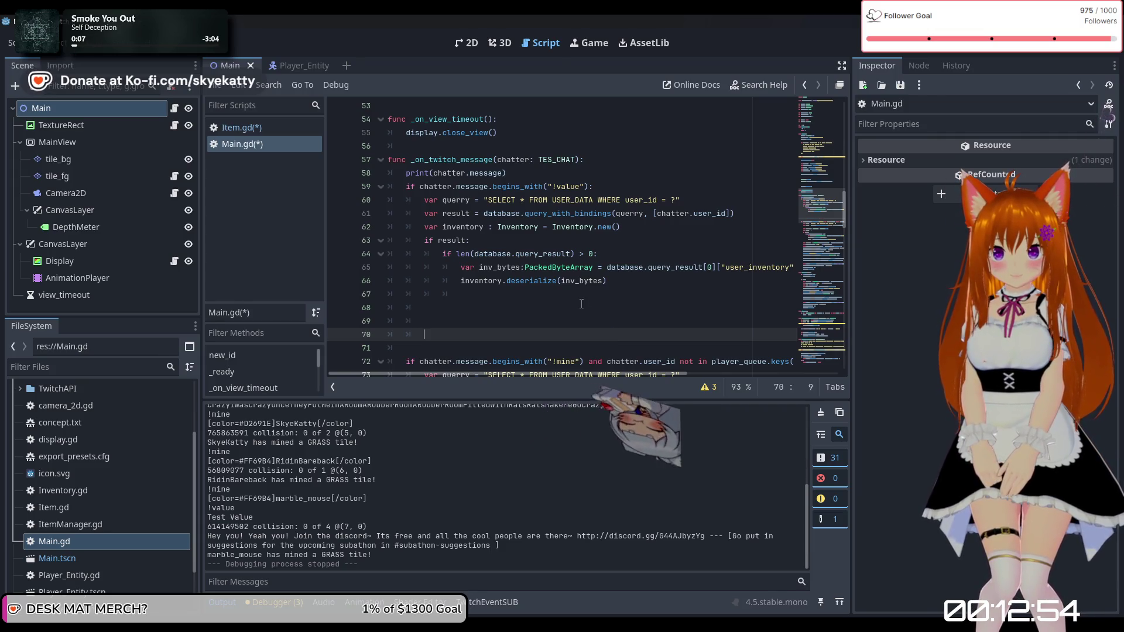
Step: Start a new indented line after line 67
left_click(620, 291)
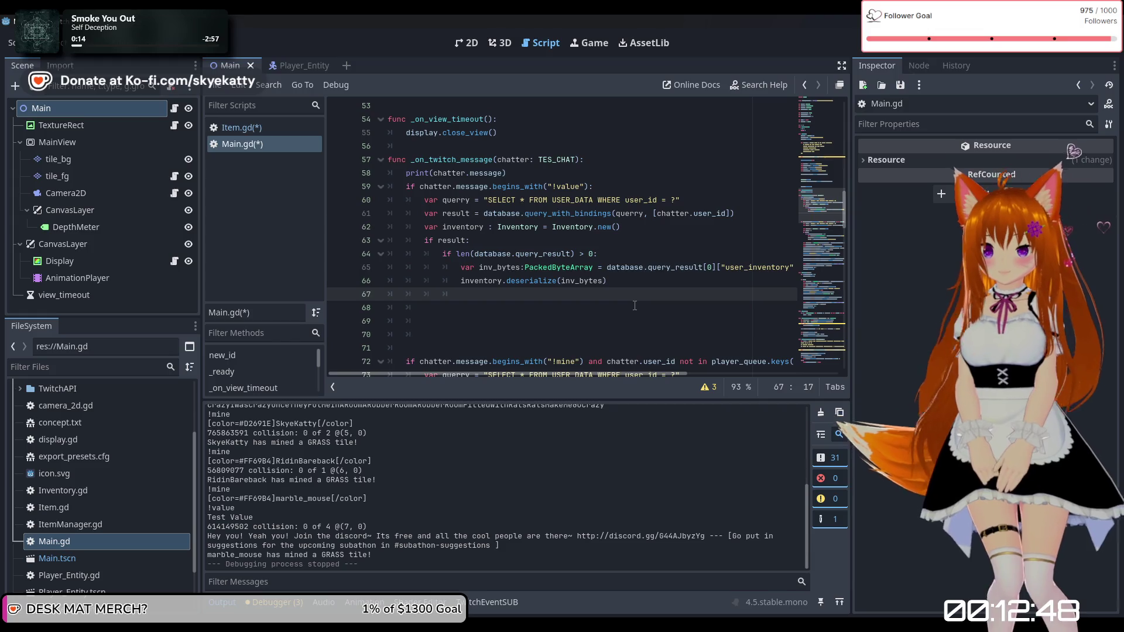
key("Return")
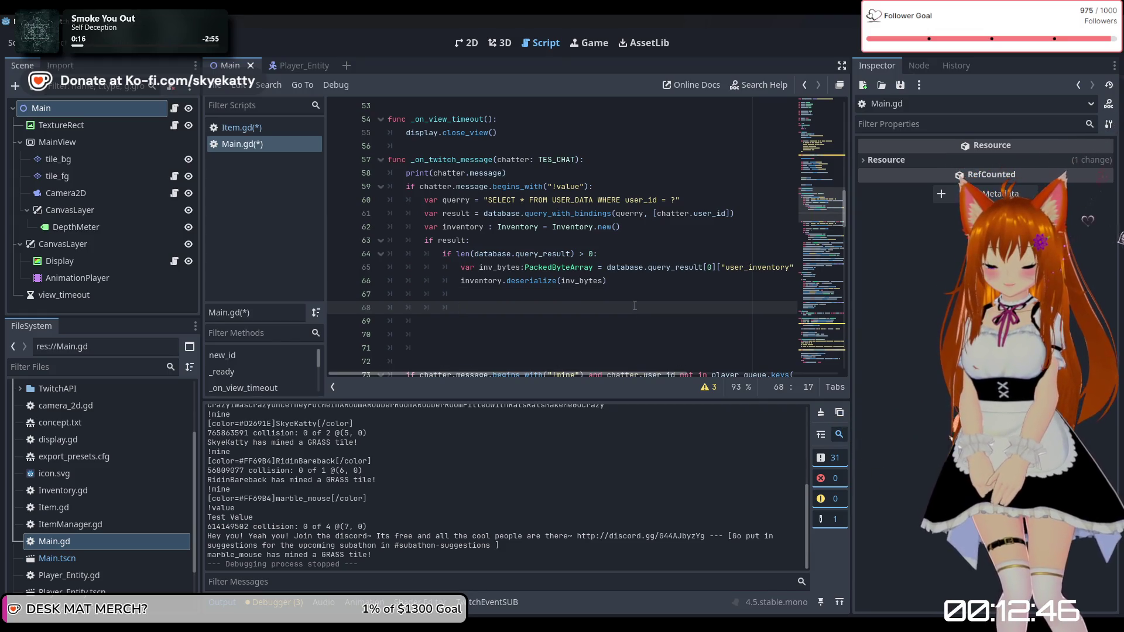
key("ctrl+space")
Step: Write the loop header 'for key in inventory.held.keys():' on line 68
key("Escape")
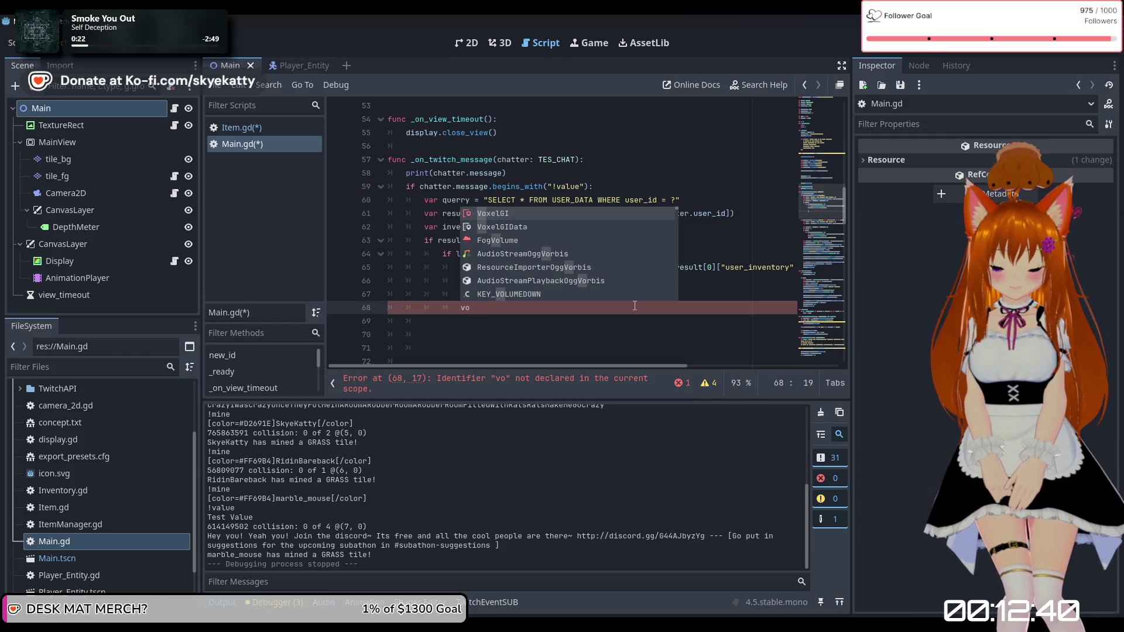
key("BackSpace")
key("BackSpace")
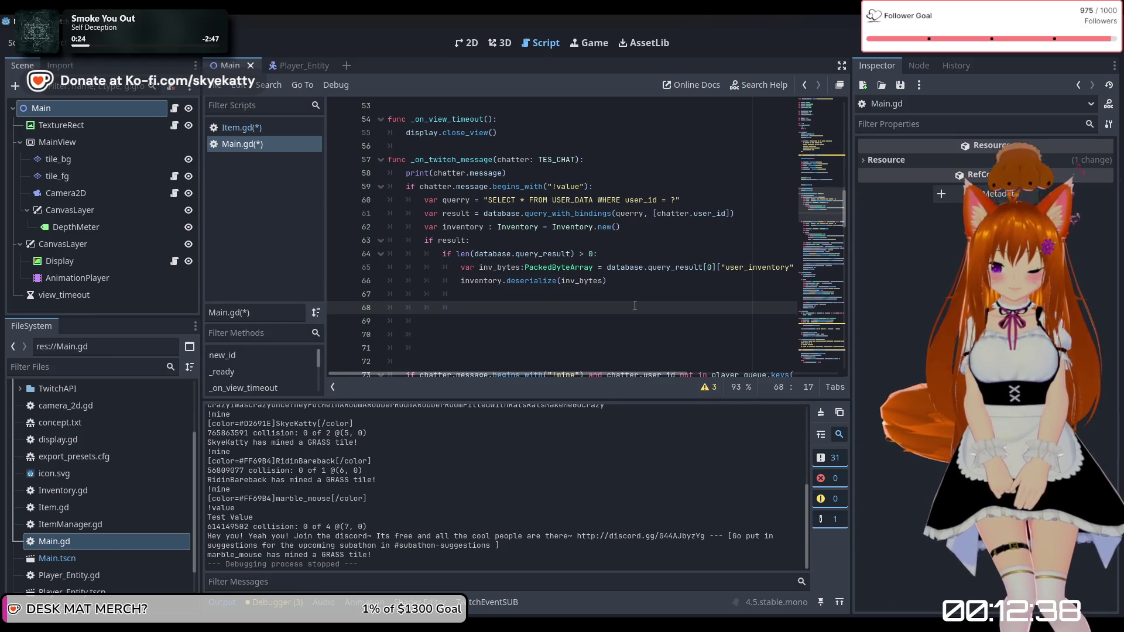
type("for key")
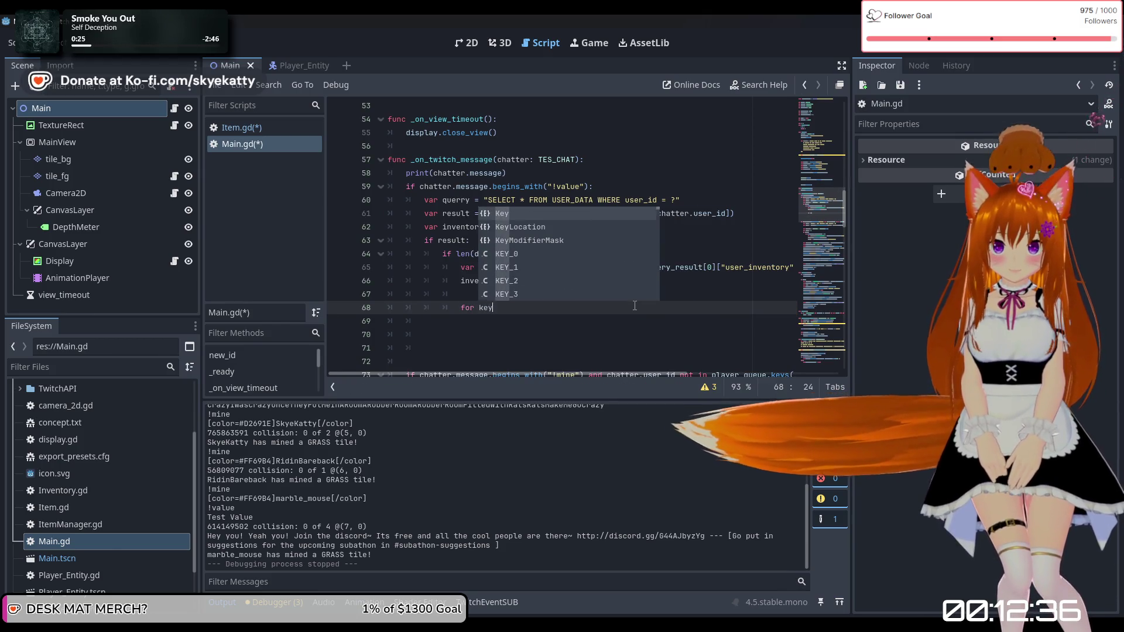
type(" in")
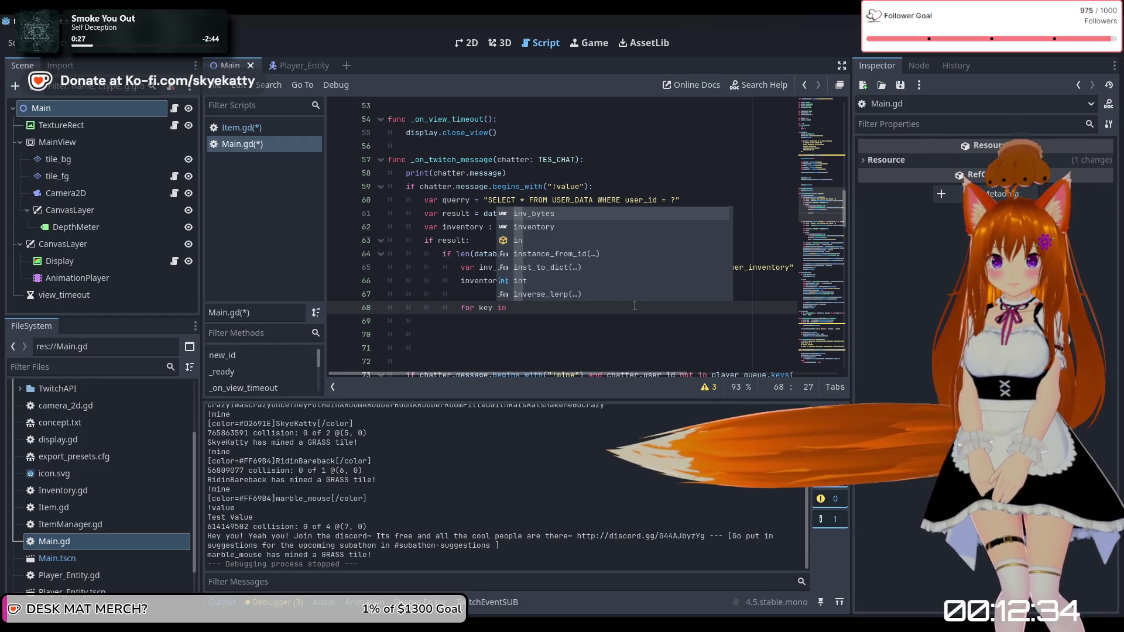
key("BackSpace")
key("BackSpace")
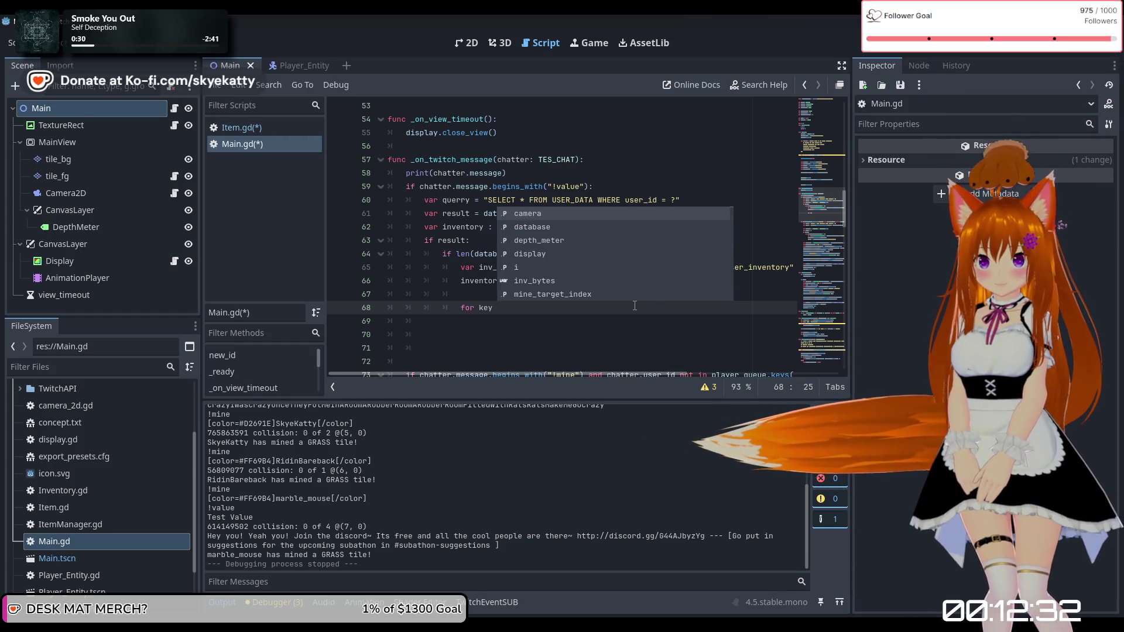
key("BackSpace")
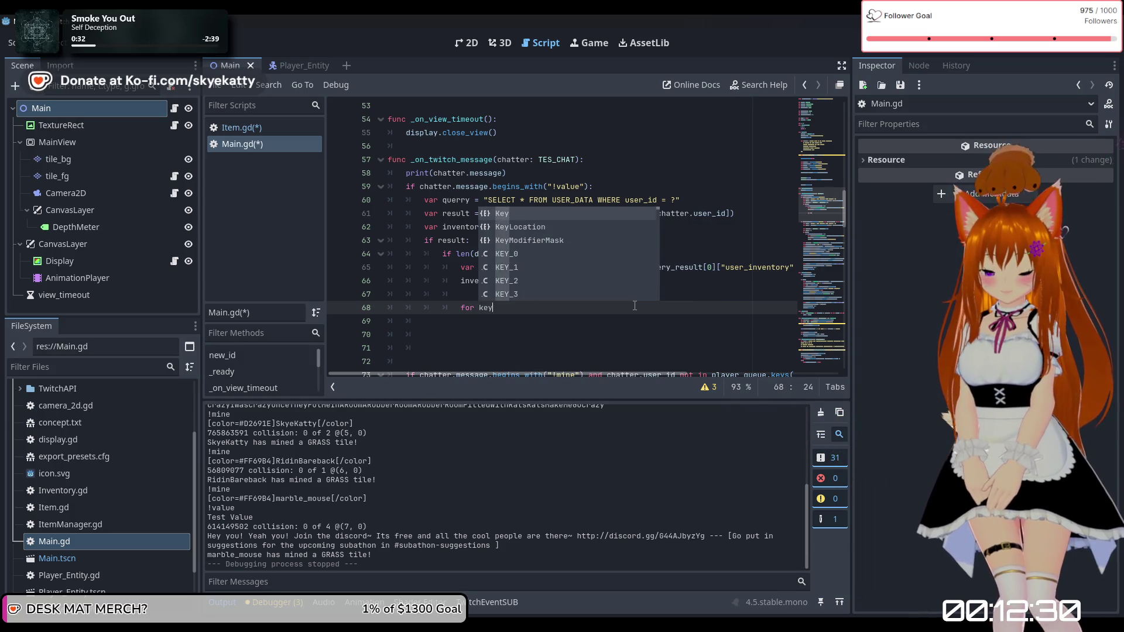
type(" o")
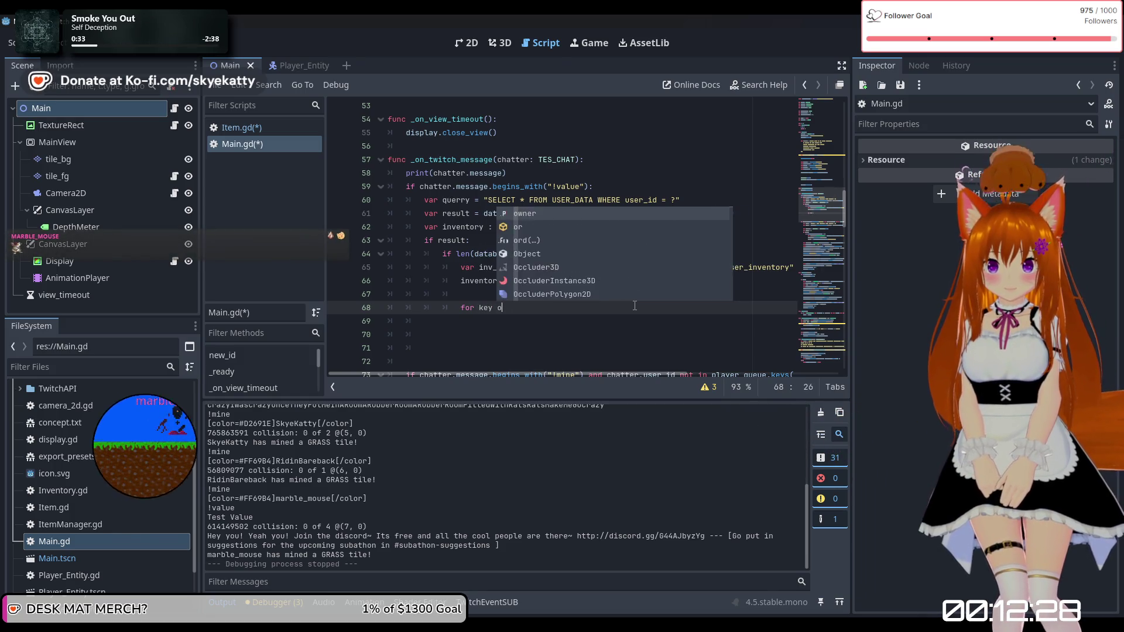
key("BackSpace")
type("in in")
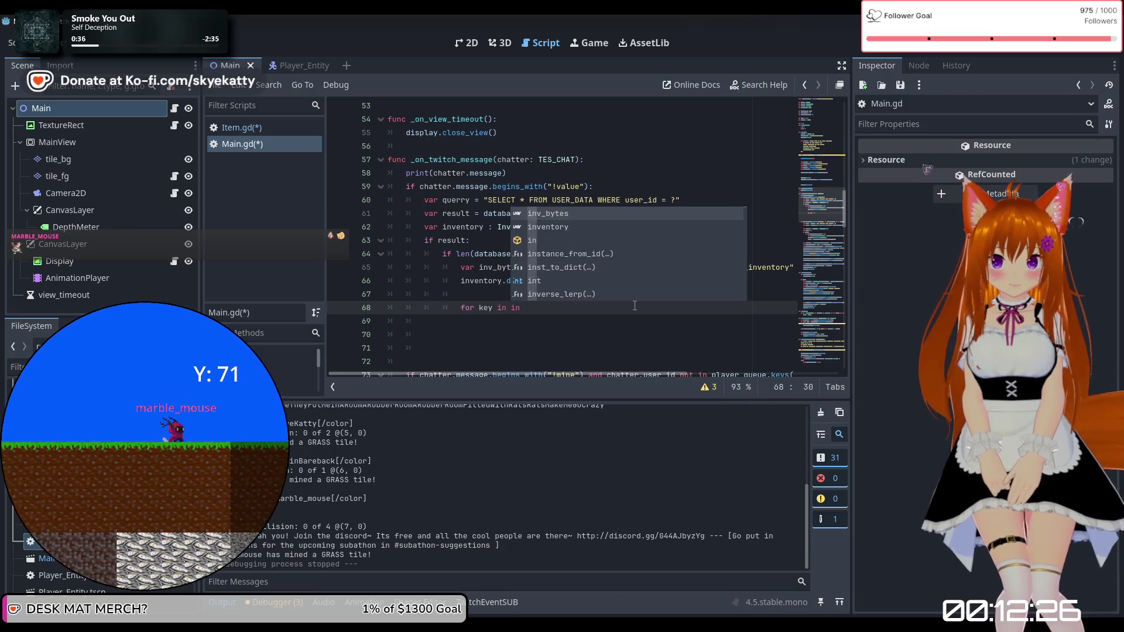
type("ve")
key("Return")
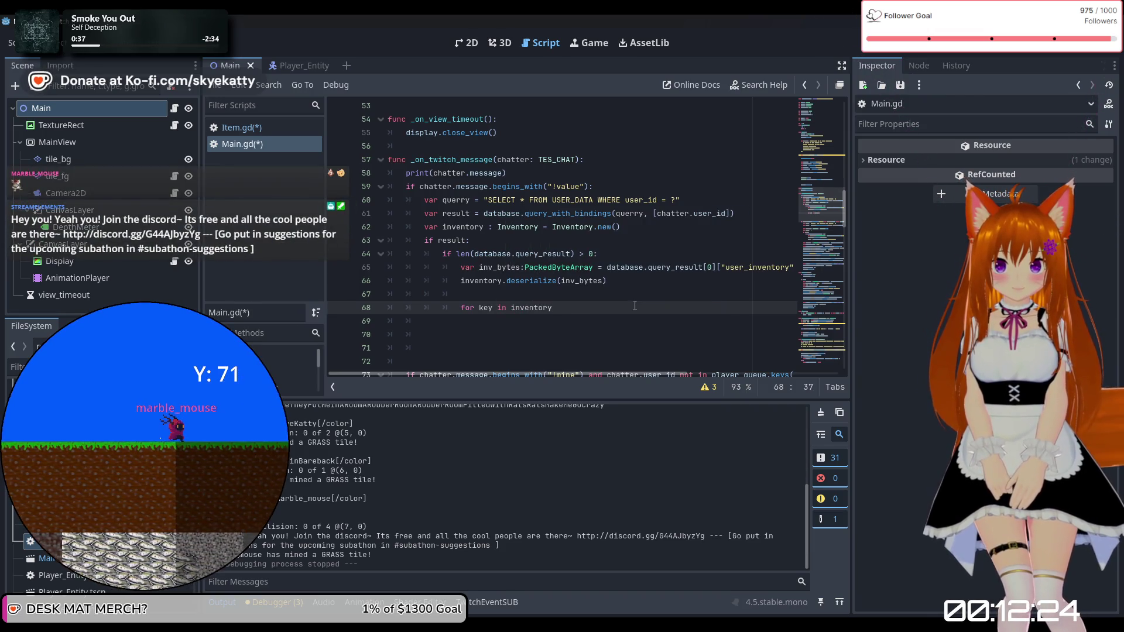
type(".held.")
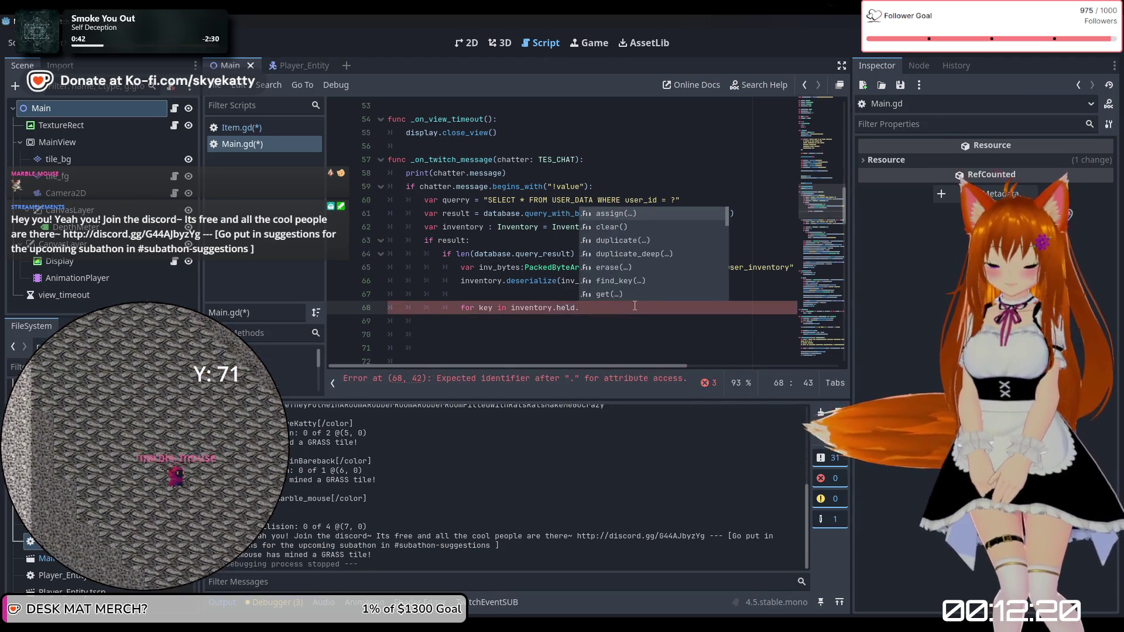
type("keys()")
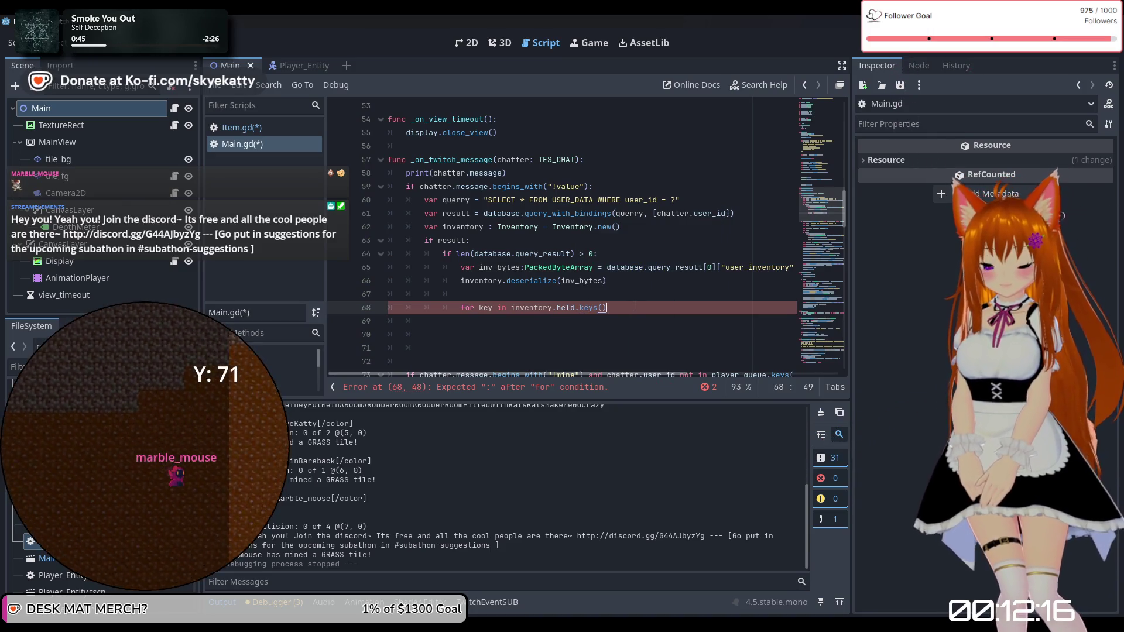
type(":")
key("Return")
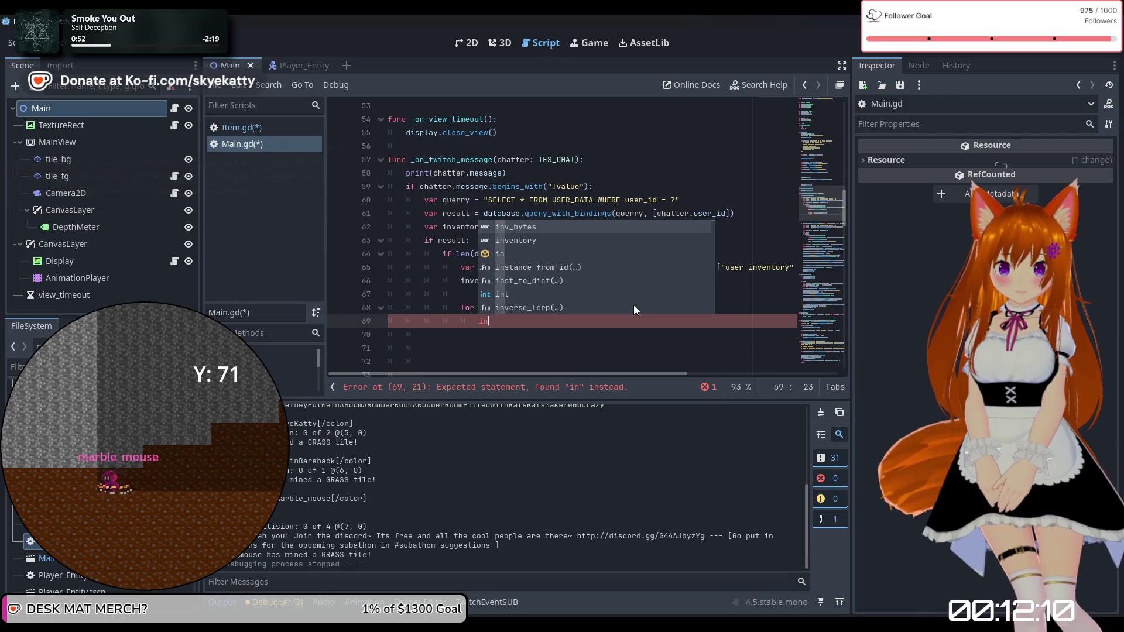
Step: Add 'inventory.held[key]' as the first line of the loop body
key("BackSpace")
key("BackSpace")
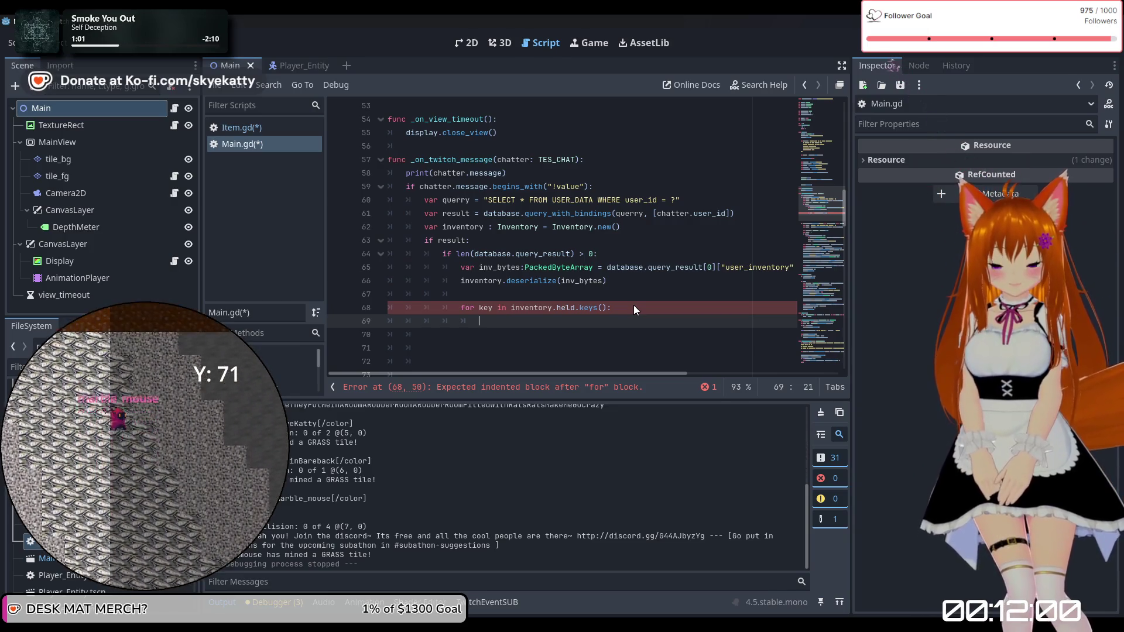
type("inve")
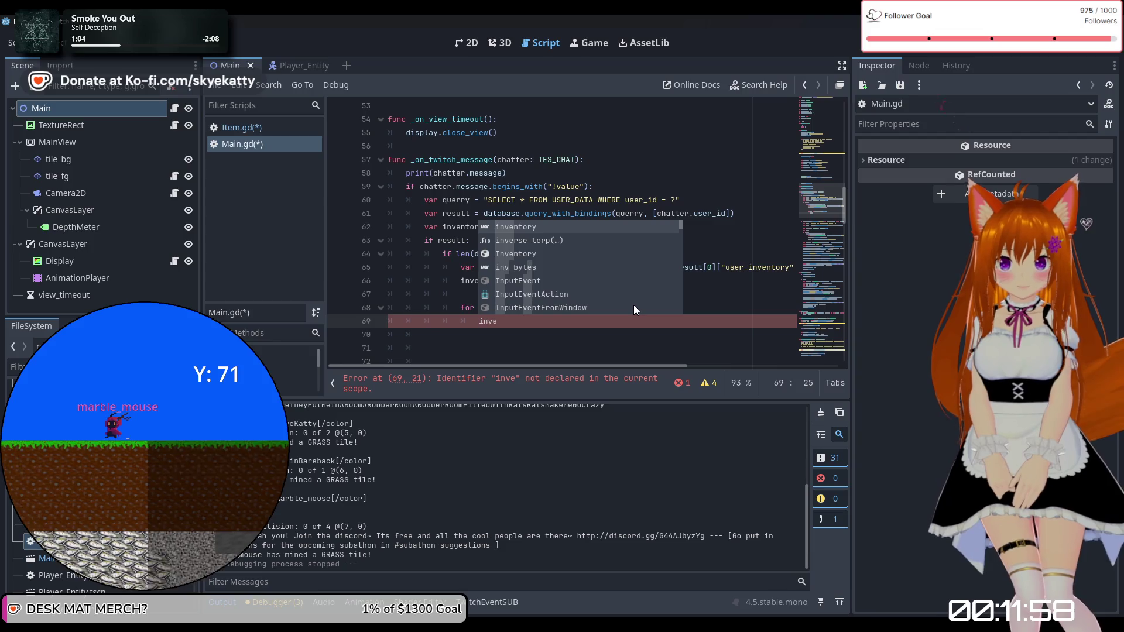
key("Return")
type(".")
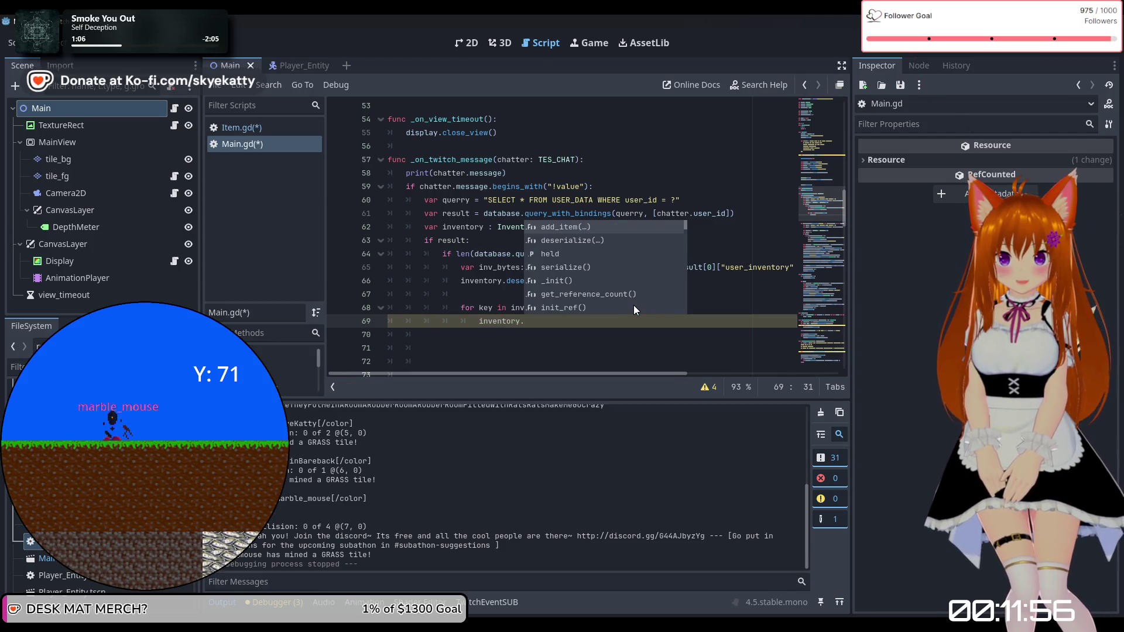
type("held")
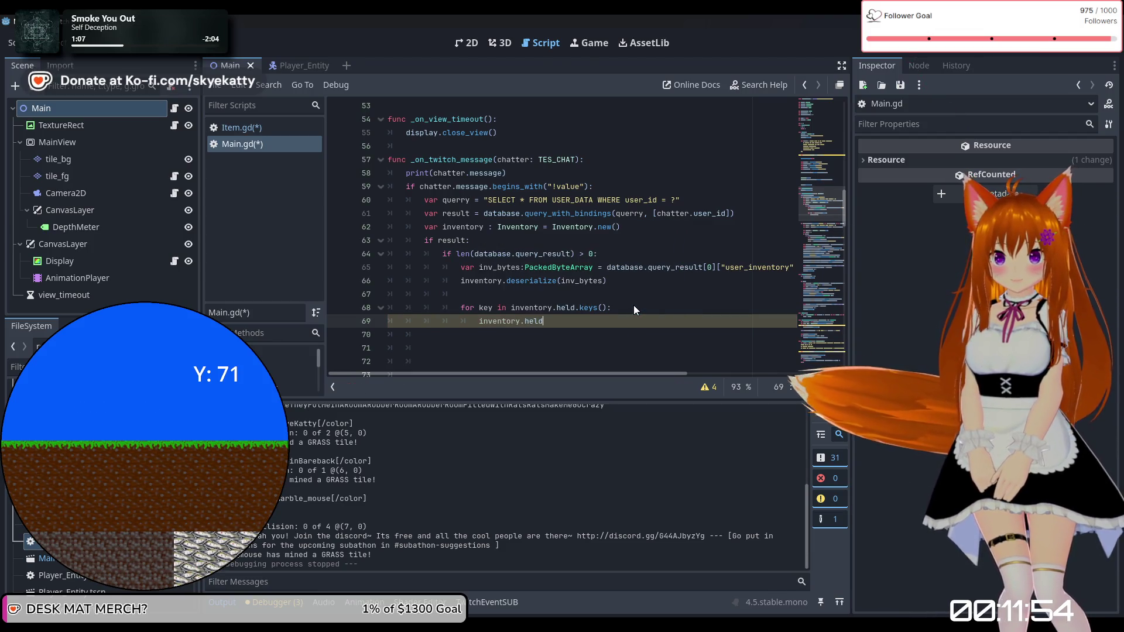
type("[")
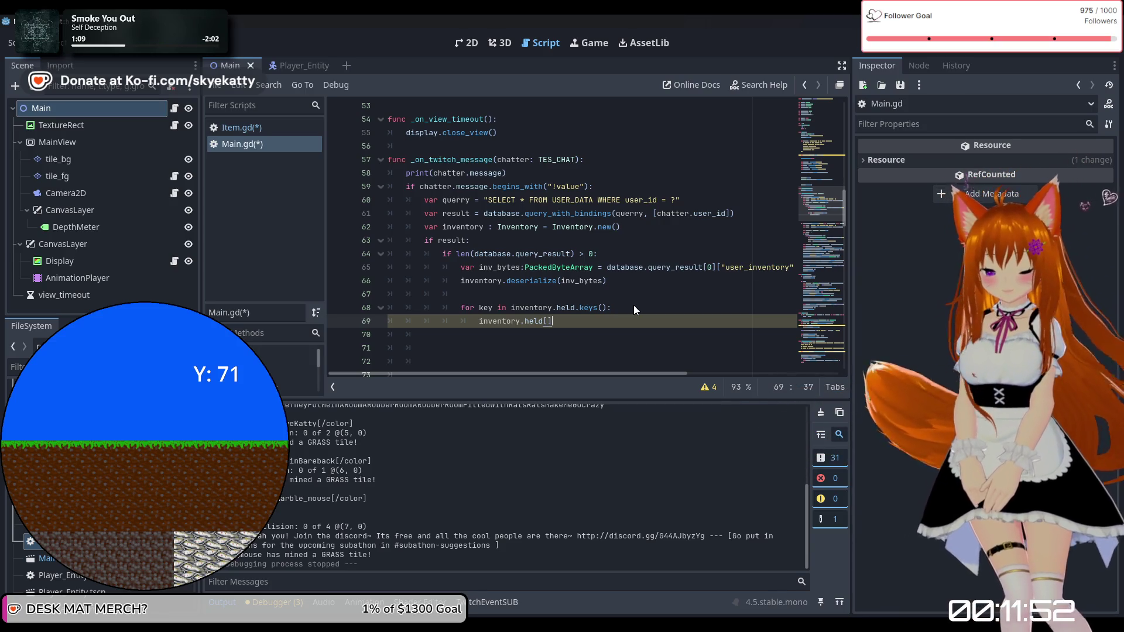
key("Left")
type("key]")
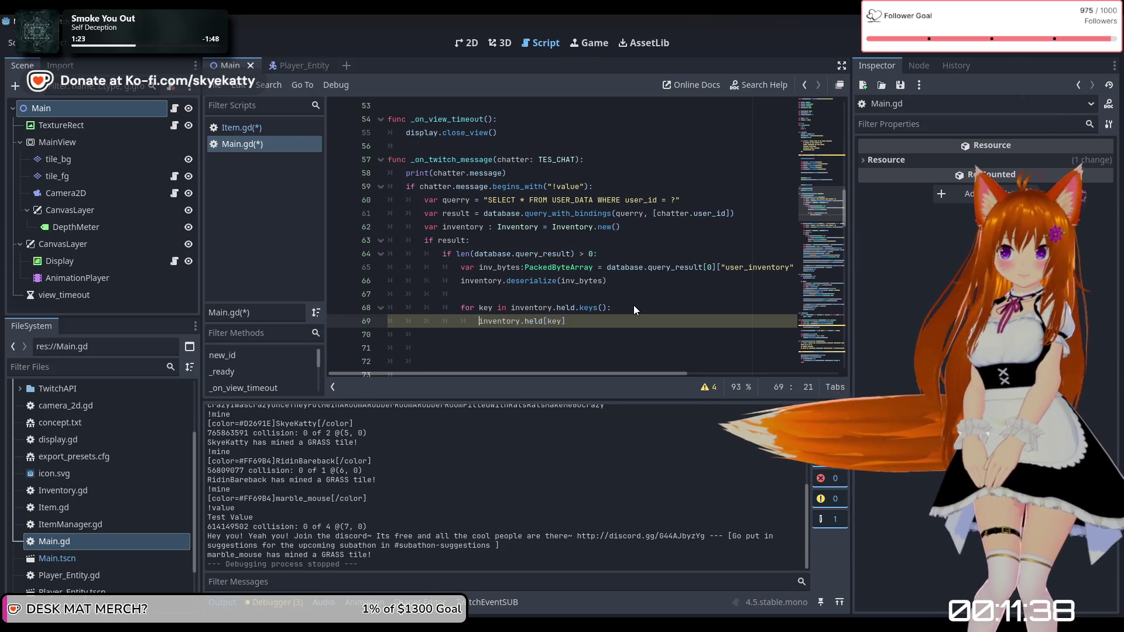
Step: Store the held count in 'var num' and add 'var val = ItemManager.get_by_name(key) * num'
type("num")
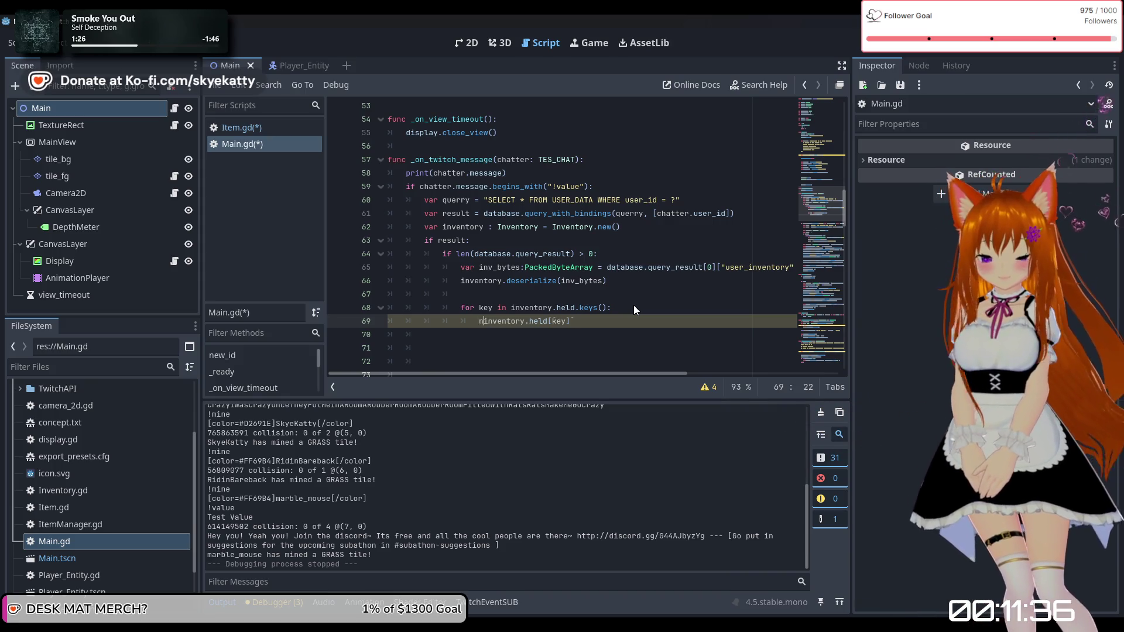
key("BackSpace")
key("BackSpace")
key("BackSpace")
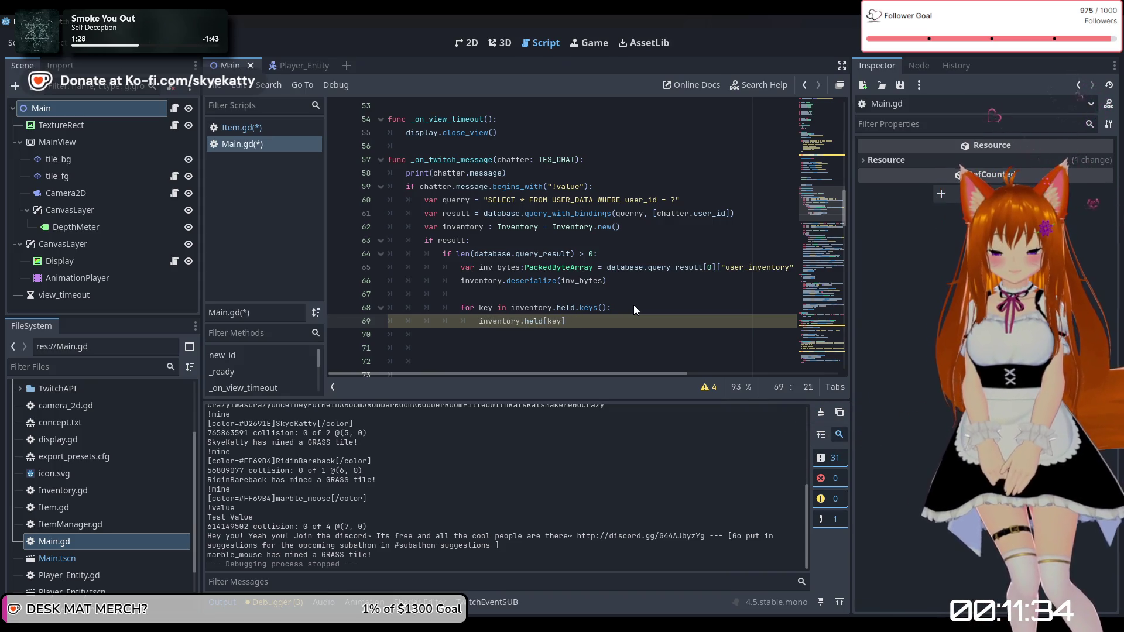
type("var num ")
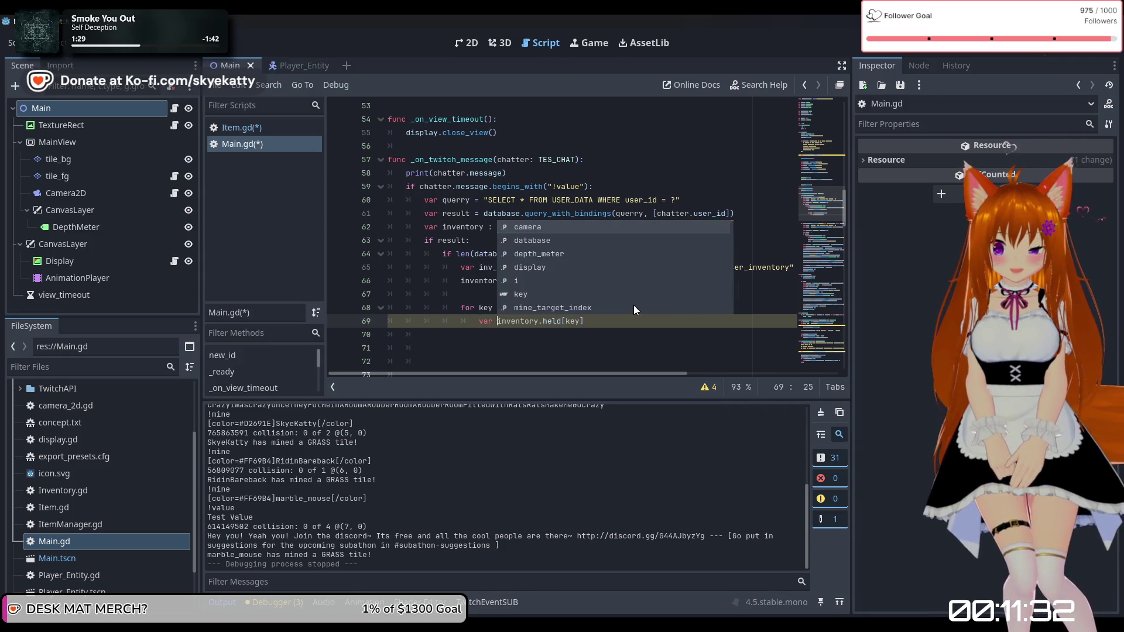
type("=")
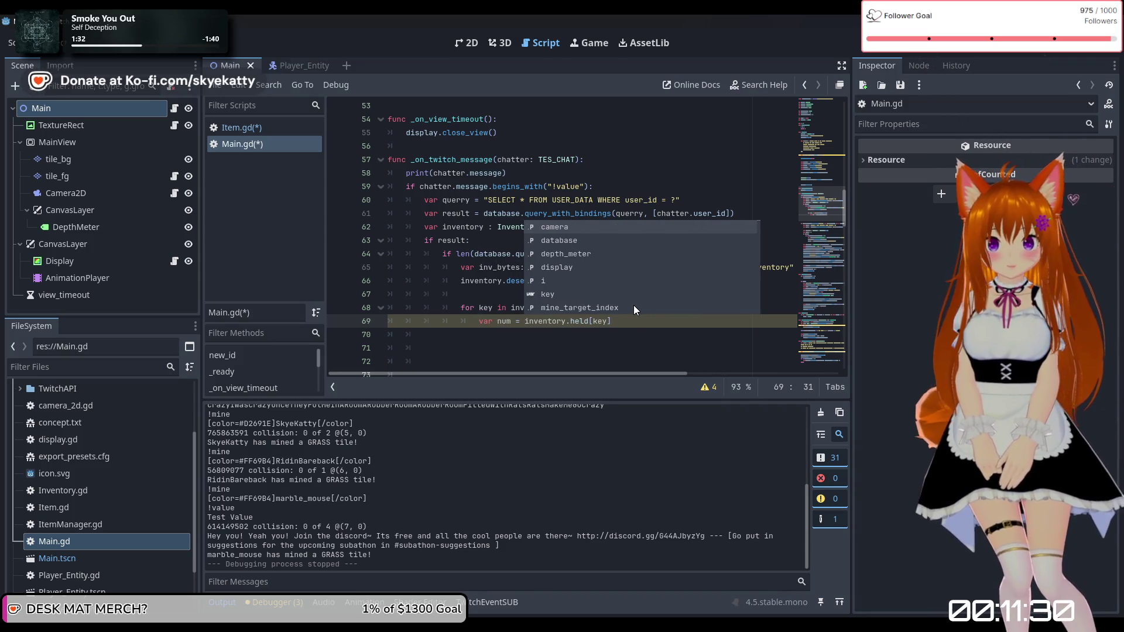
left_click(641, 322)
key("Return")
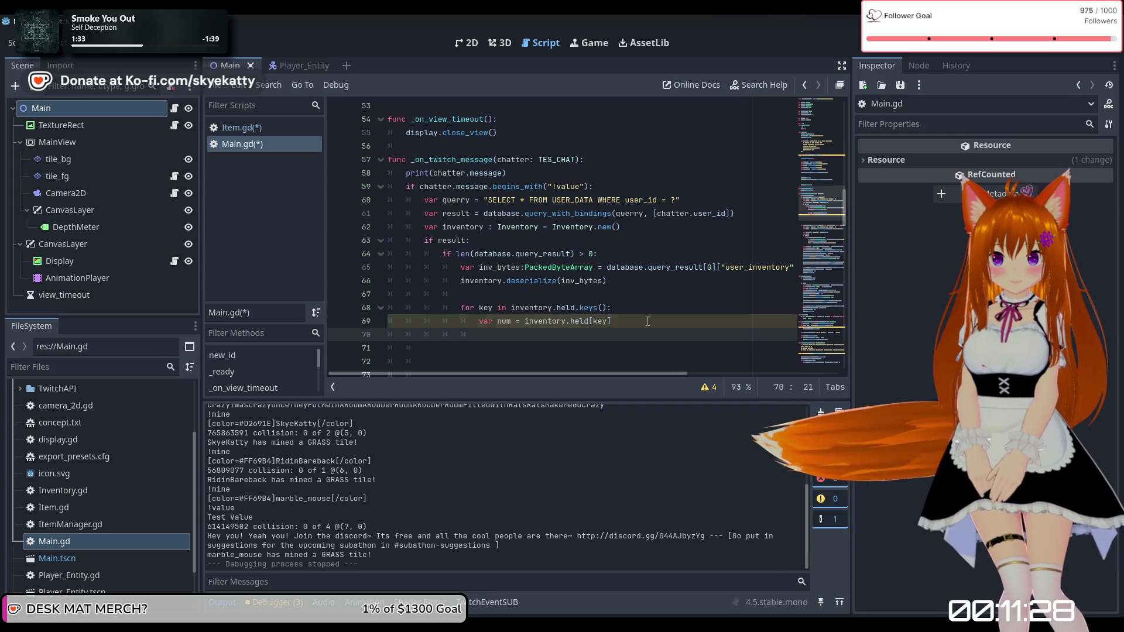
type("var")
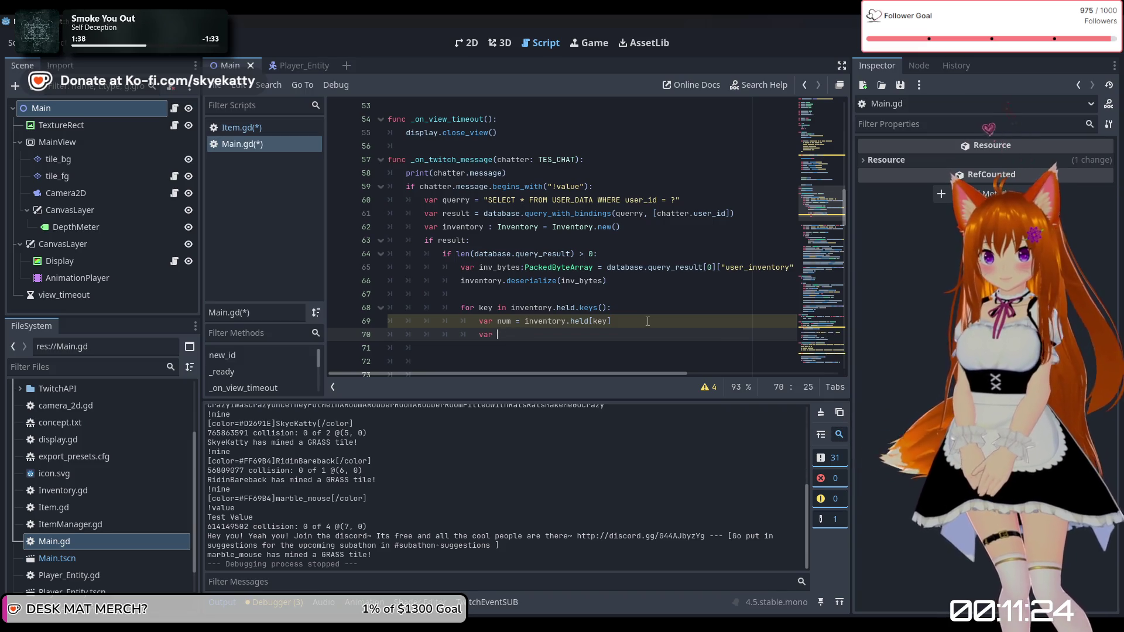
type(" va")
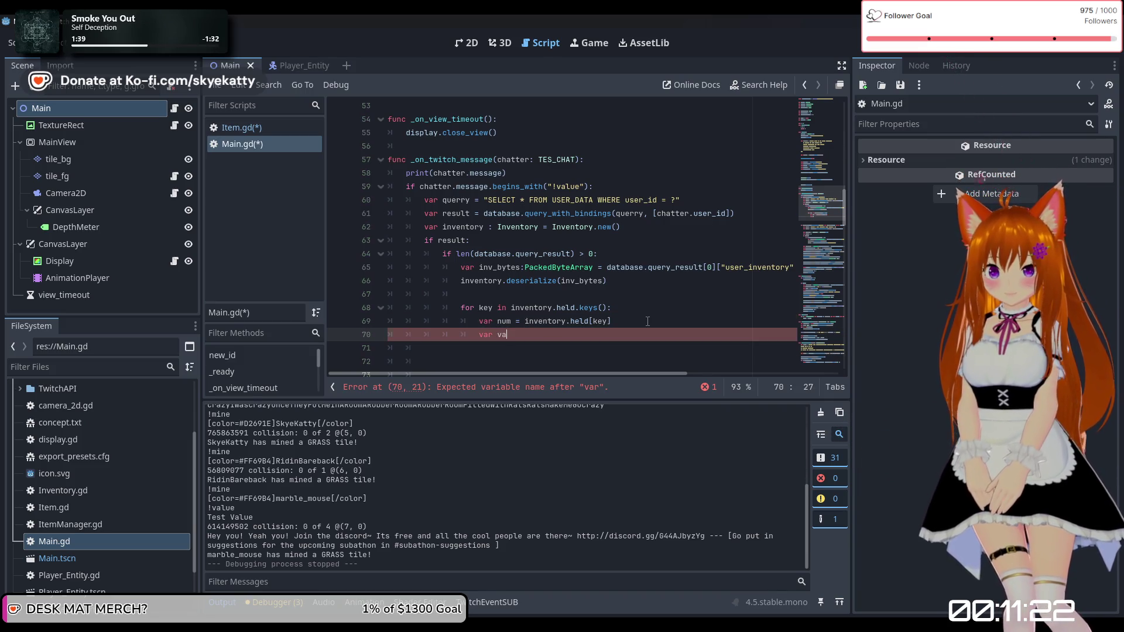
type("l = ")
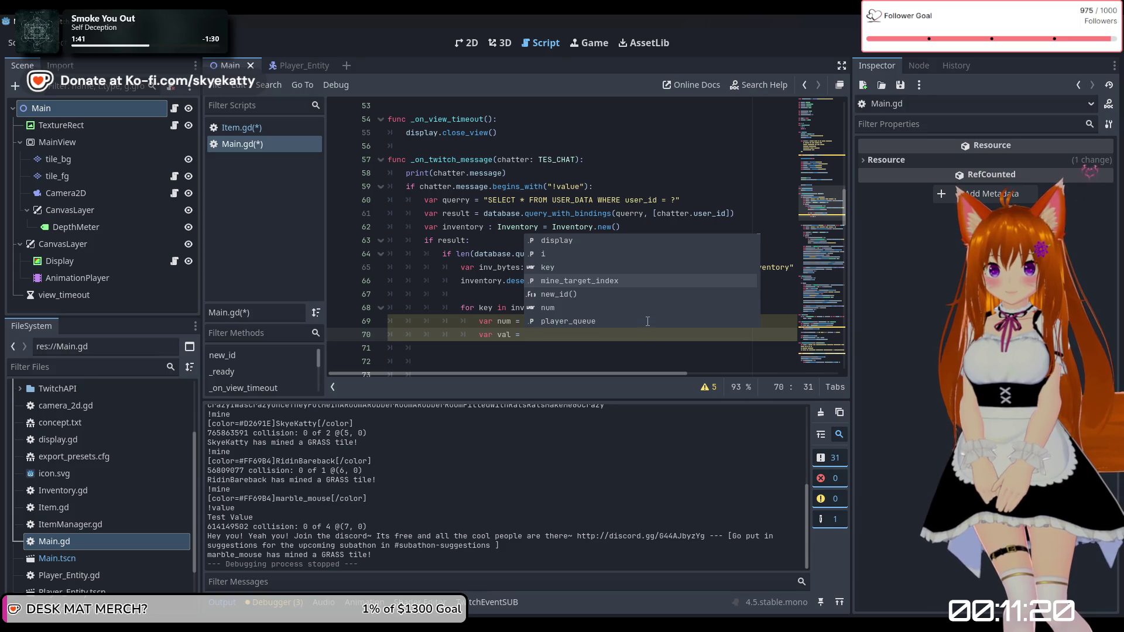
type("Item")
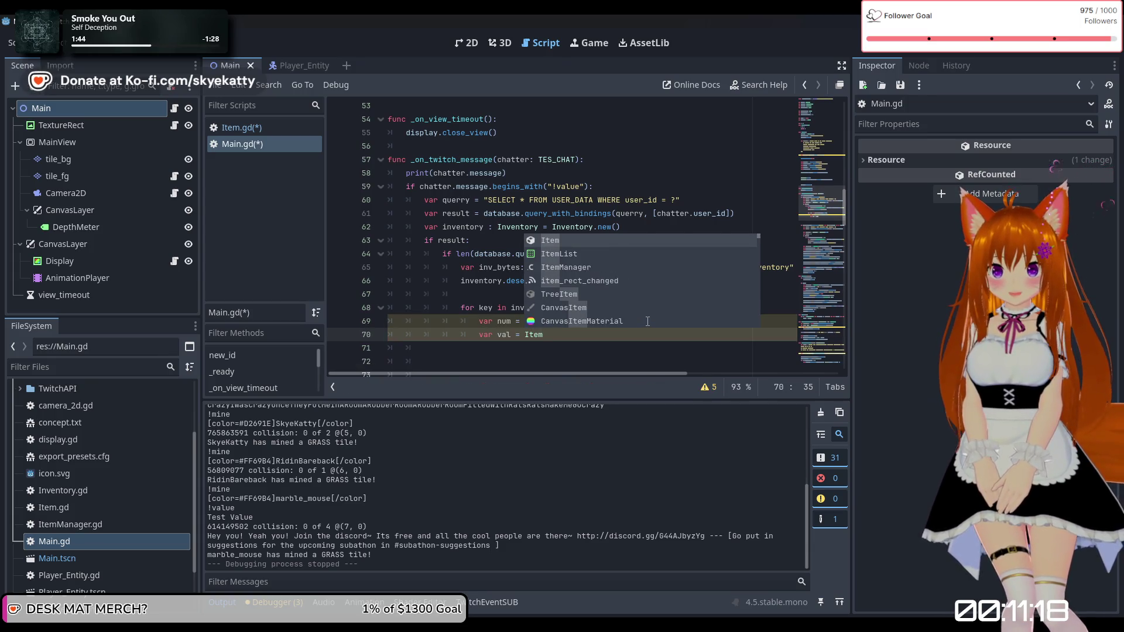
key("Down")
key("Down")
key("Return")
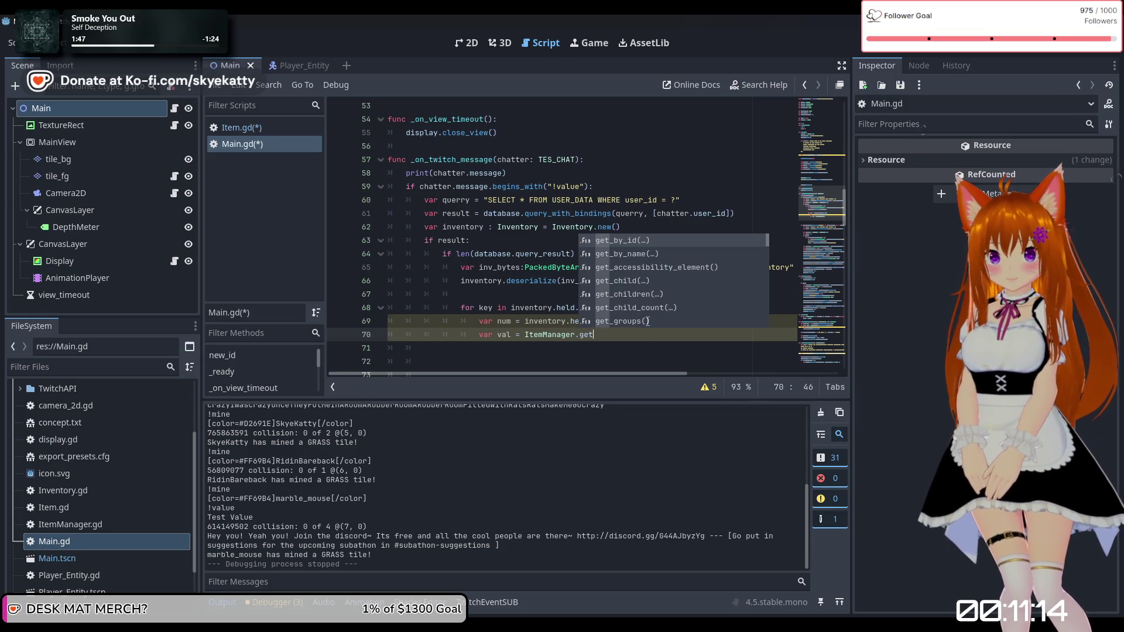
key("Down")
key("Return")
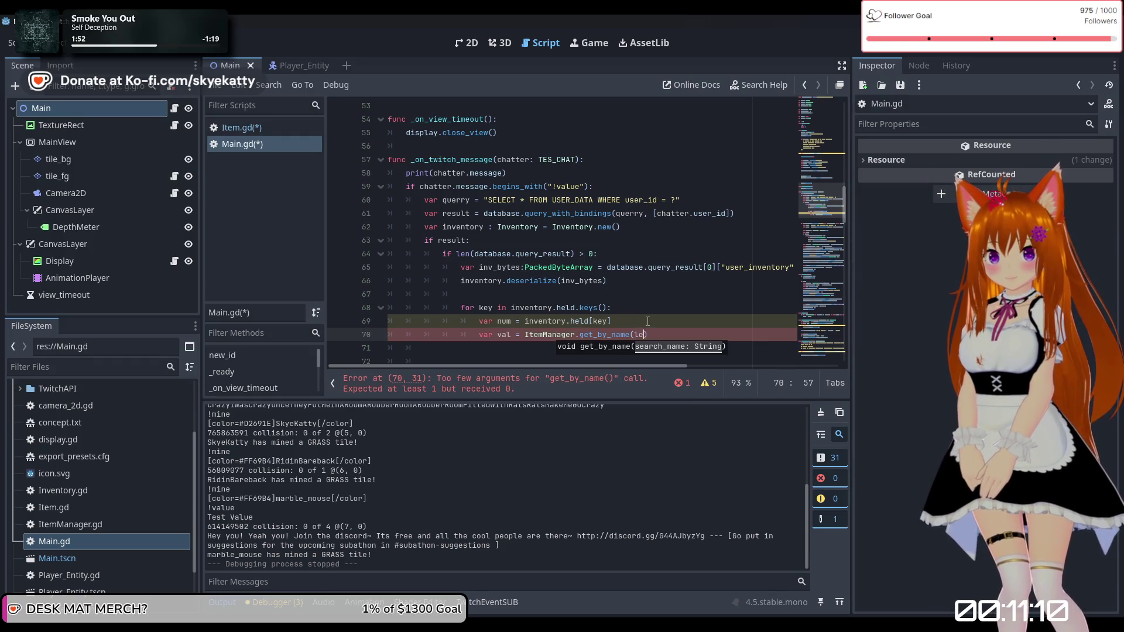
key("BackSpace")
type("key")
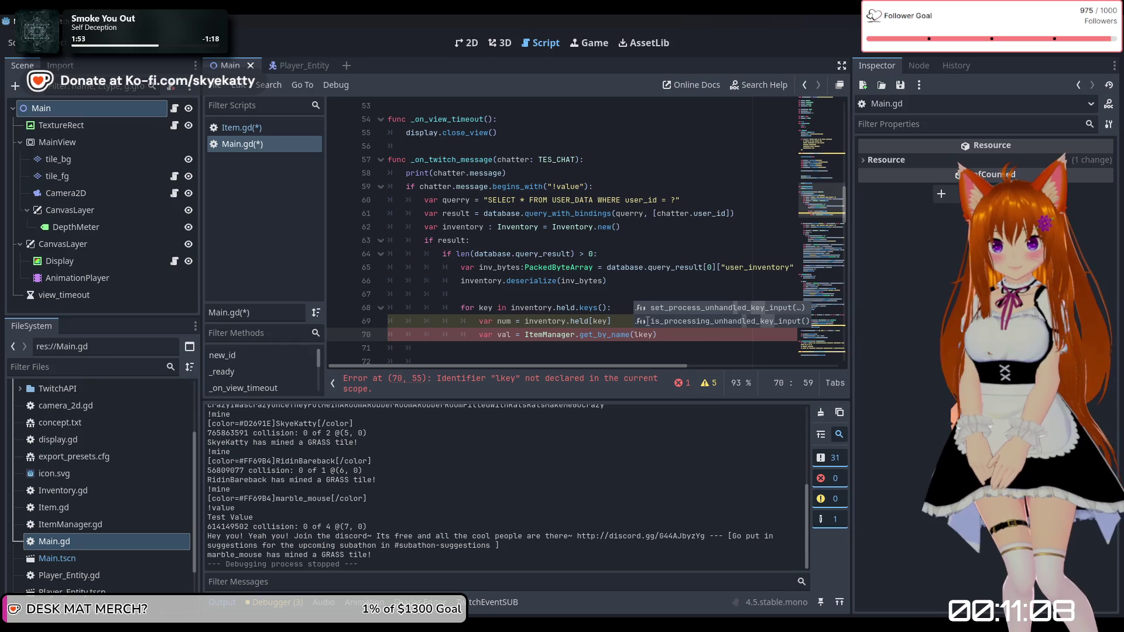
key("BackSpace")
key("BackSpace")
key("BackSpace")
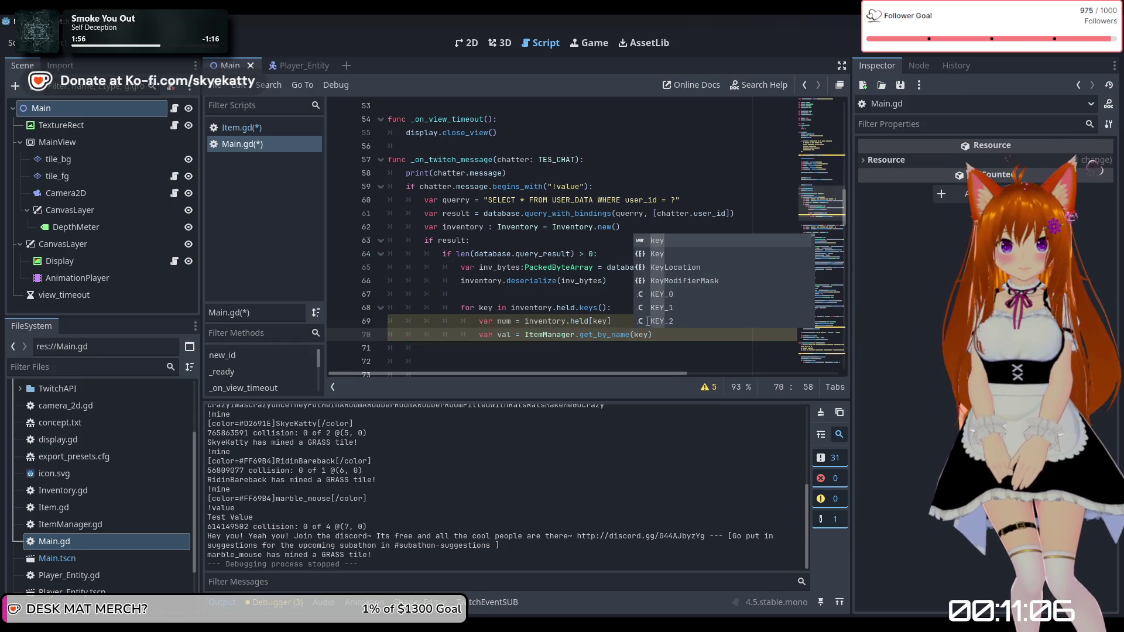
Step: Declare the running total 'var value = 0' before the item loop
left_click(519, 295)
left_click(677, 333)
type("* num")
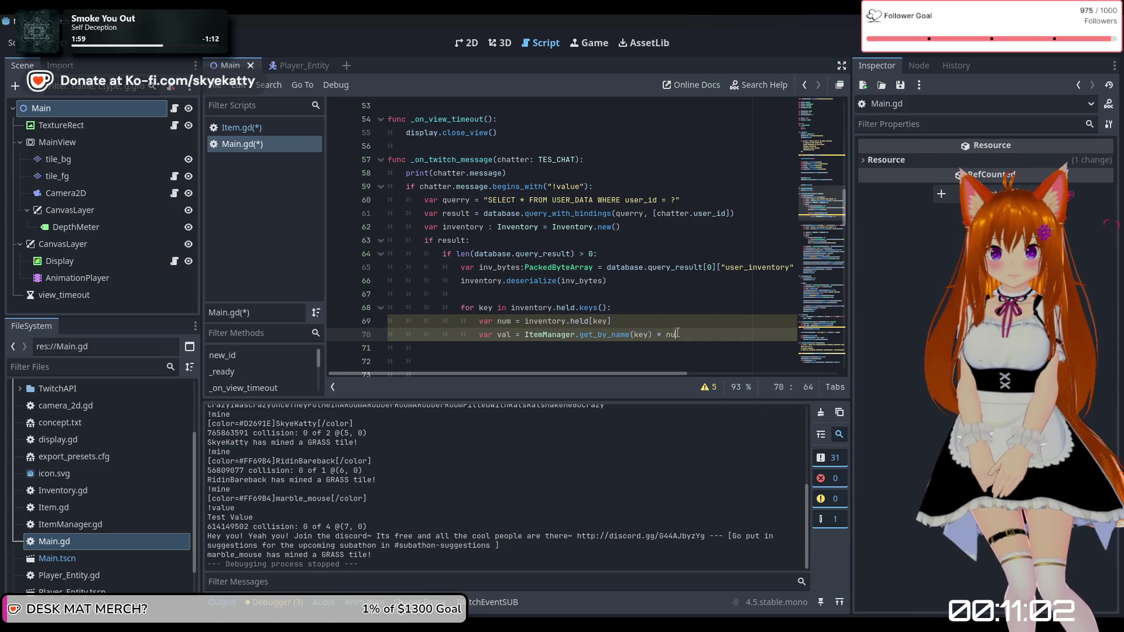
left_click(497, 267)
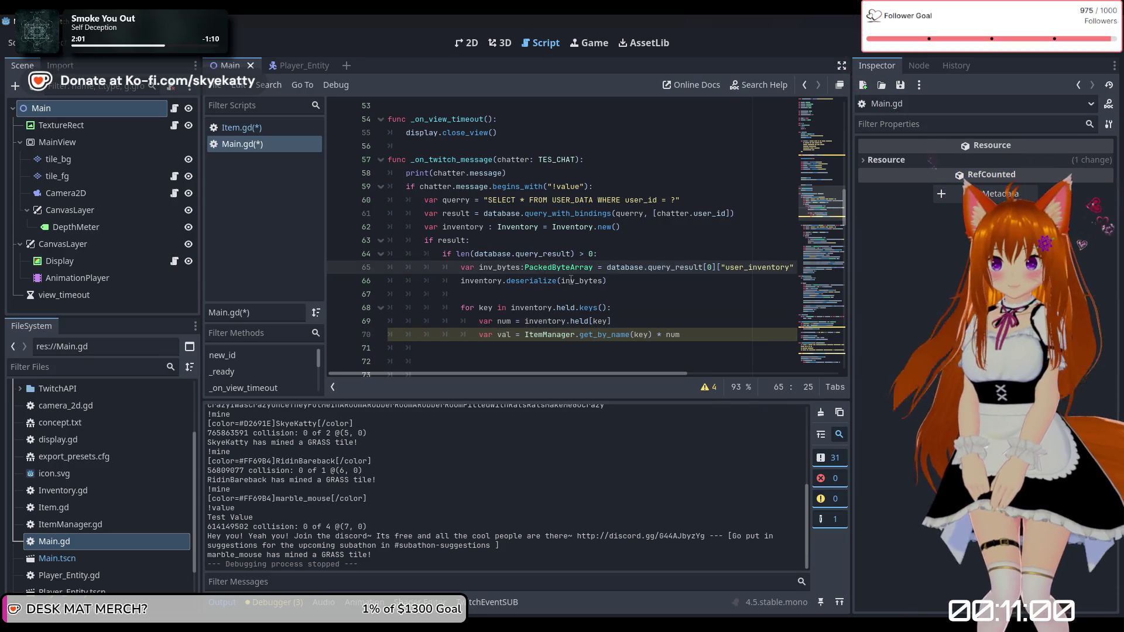
left_click(586, 285)
left_click(635, 296)
type("value = 0")
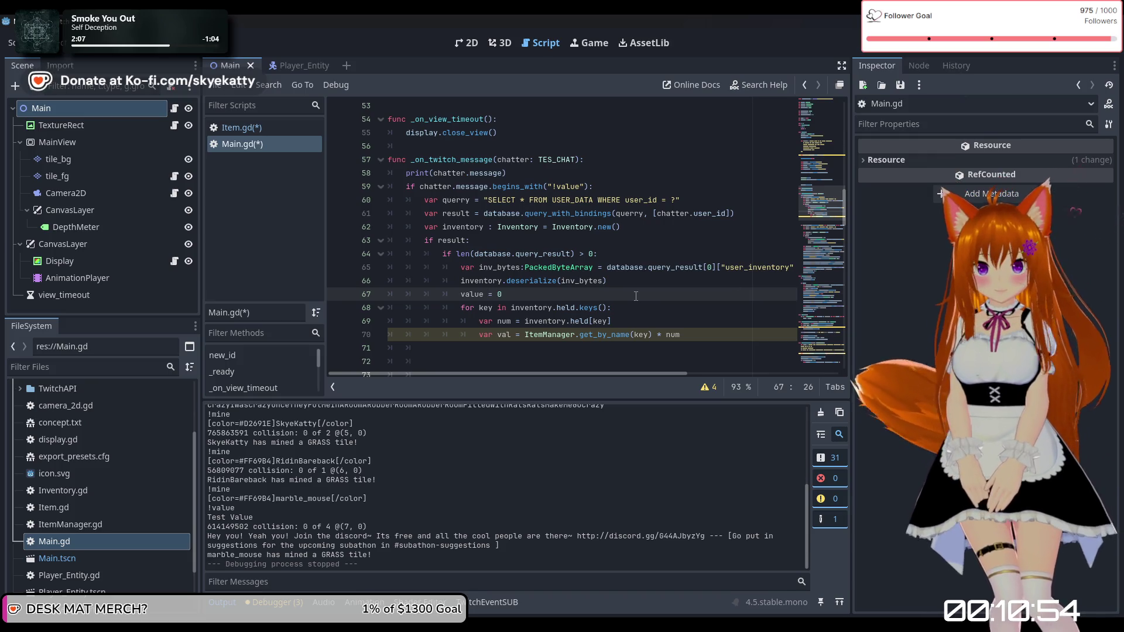
scroll(710, 325, "down", 1)
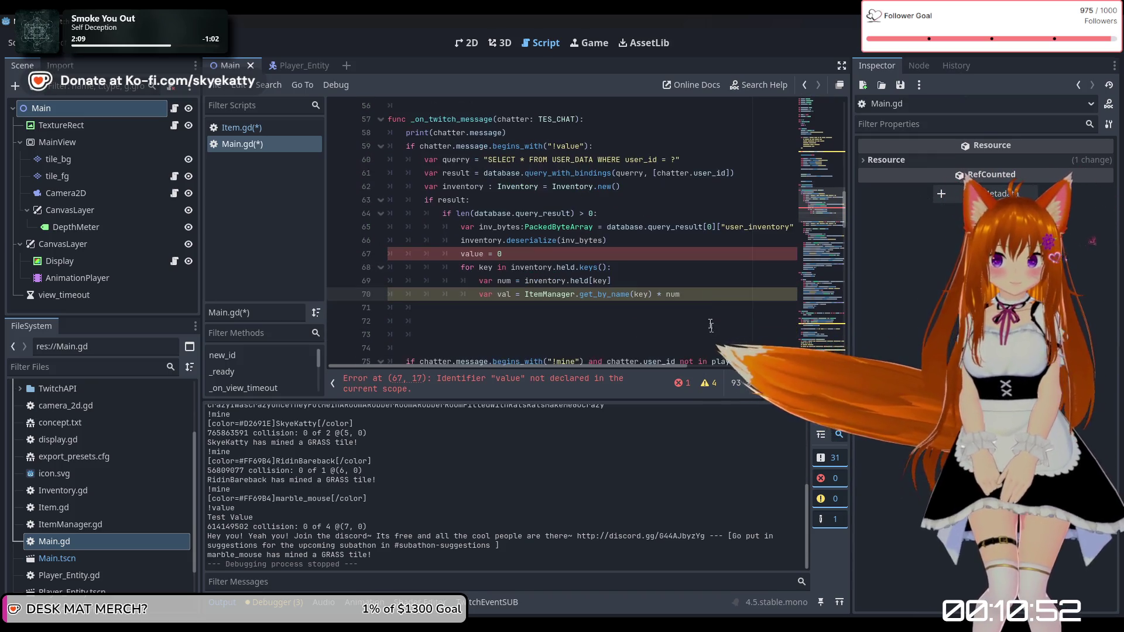
key("Return")
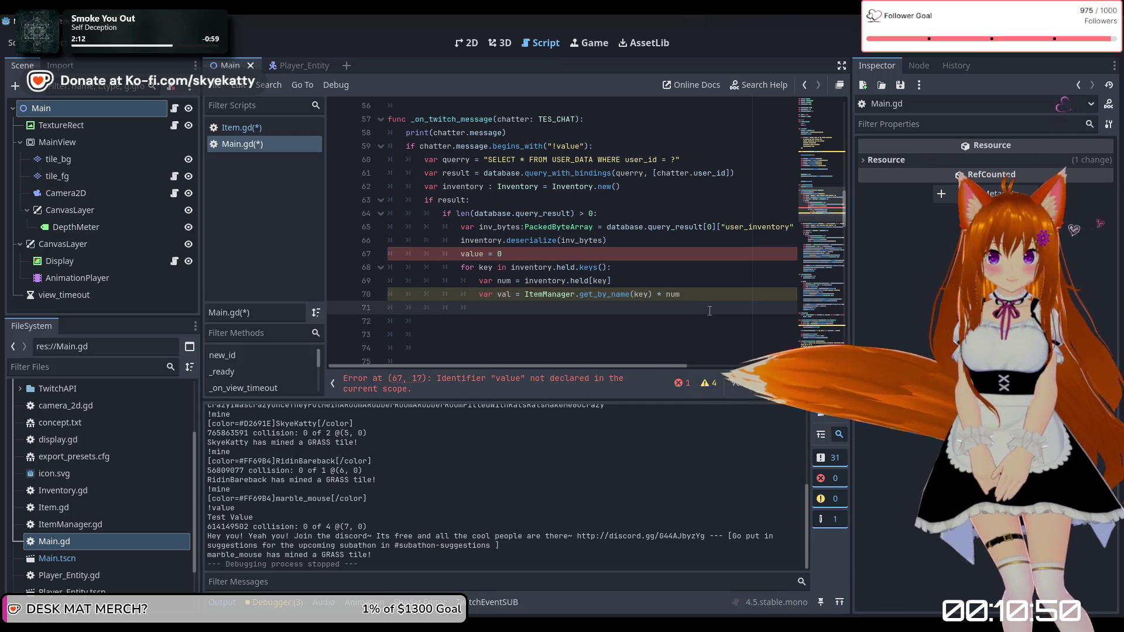
left_click(465, 254)
type("var")
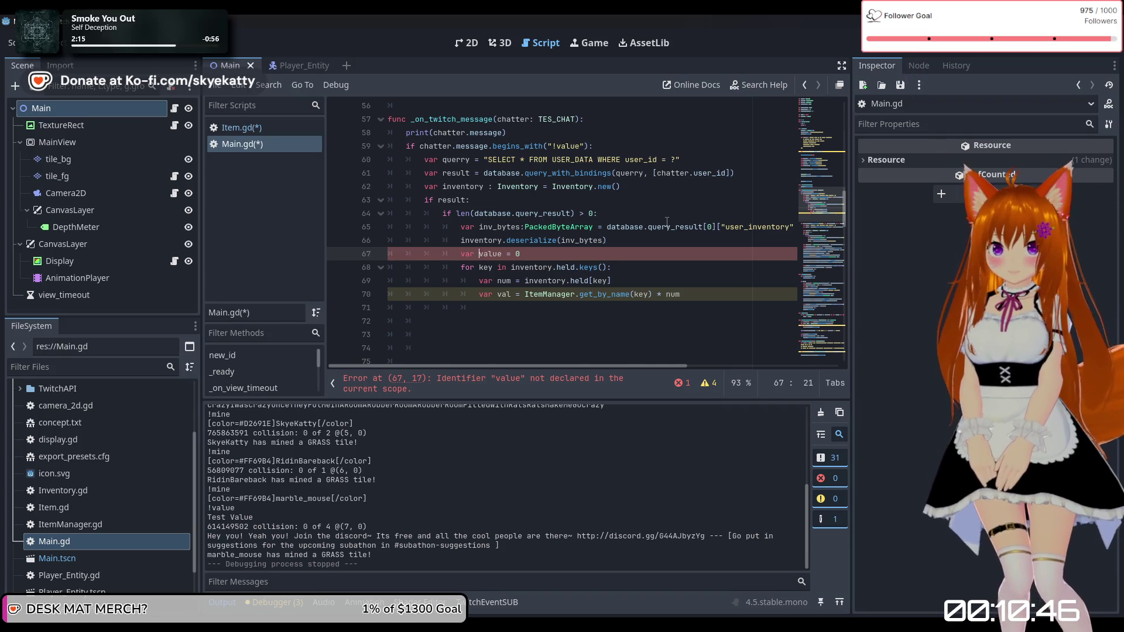
left_click(711, 299)
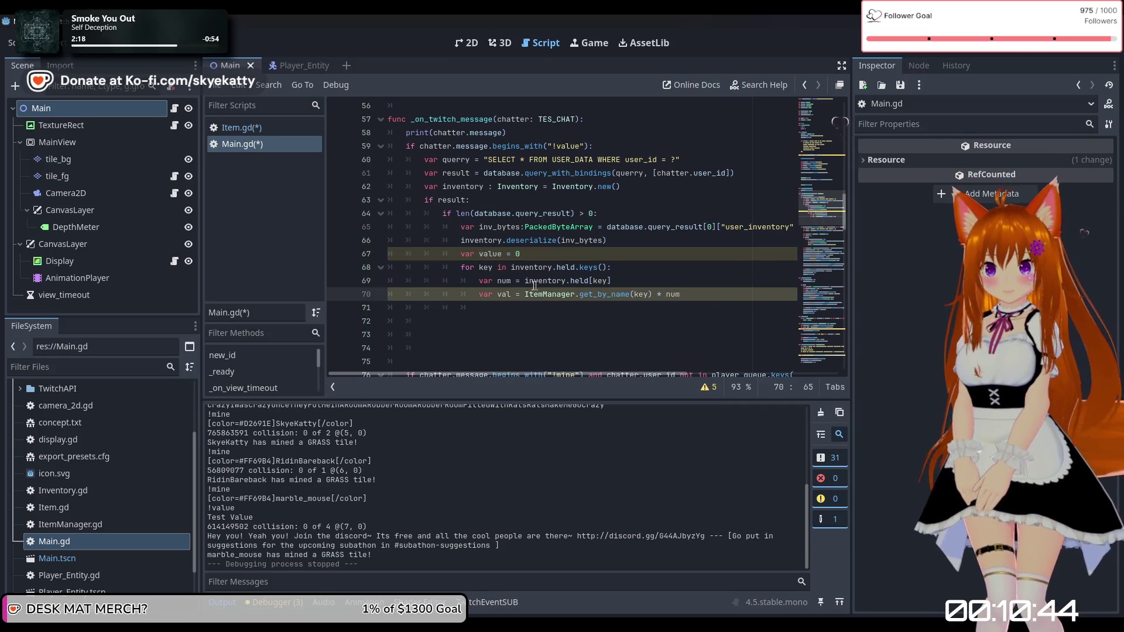
Step: Add 'value += val' inside the loop and open a line after the loop
key("Return")
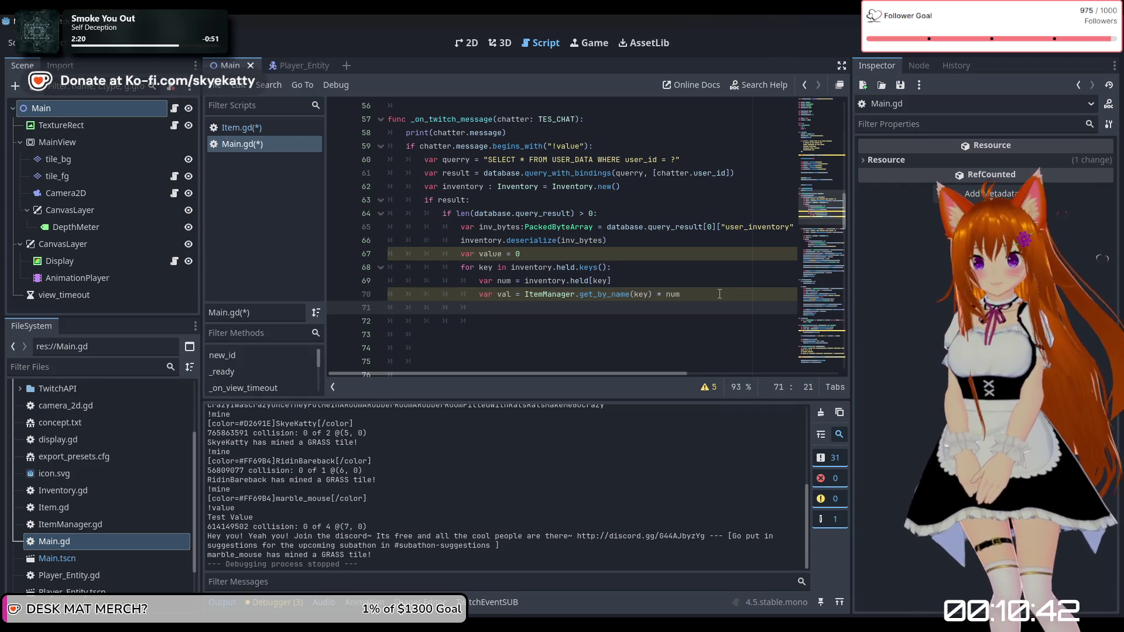
type("value += val")
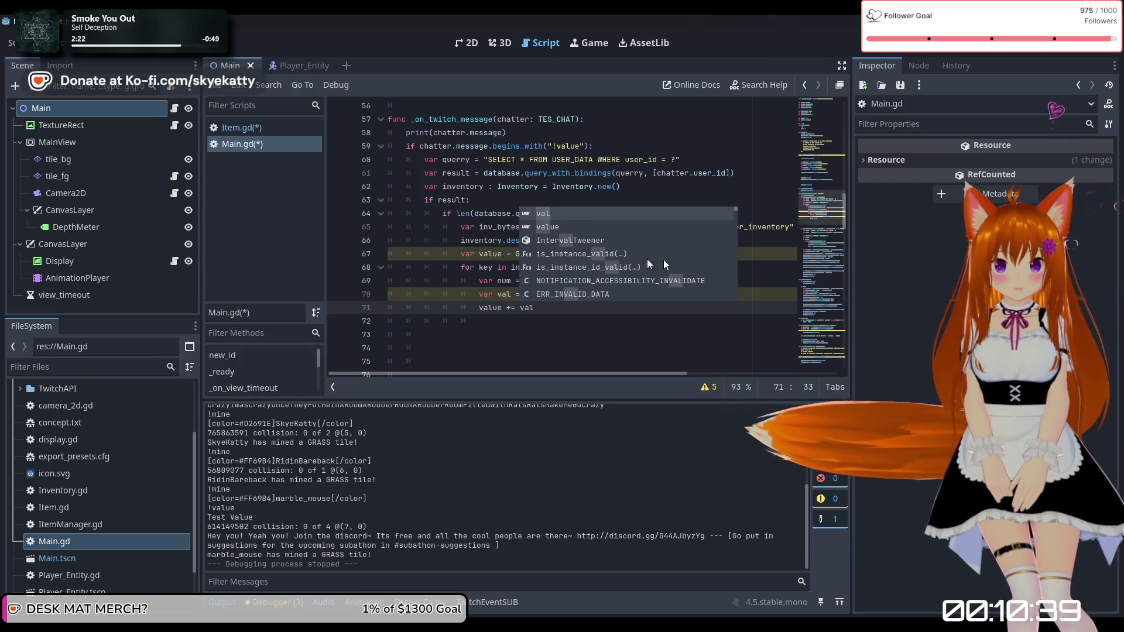
left_click(459, 254)
left_click(553, 308)
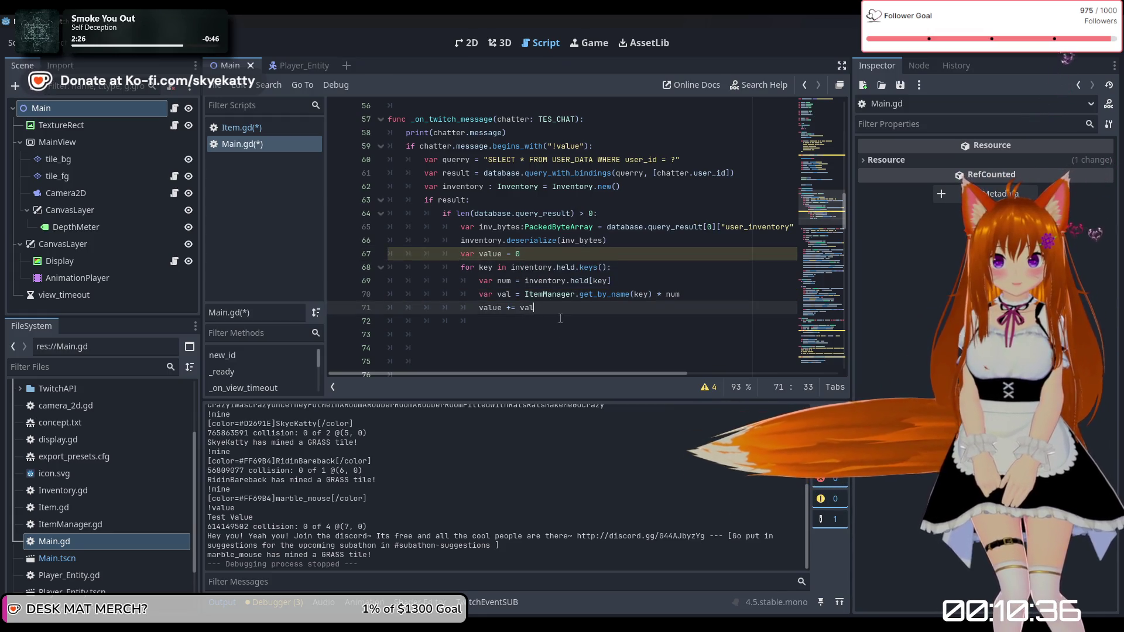
left_click(542, 326)
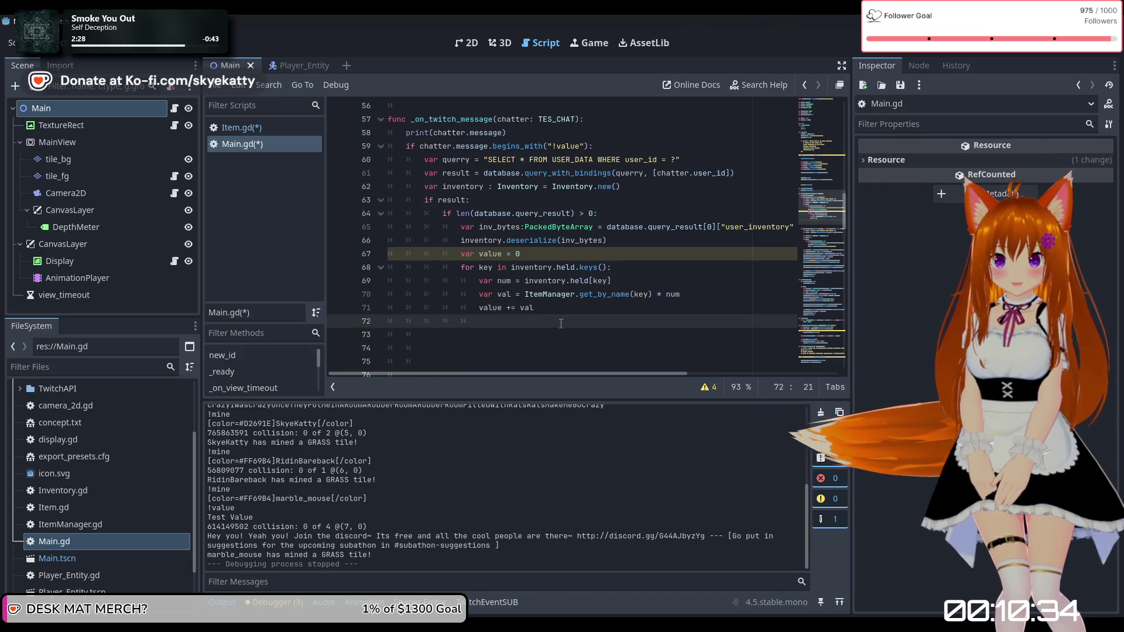
key("BackSpace")
key("Return")
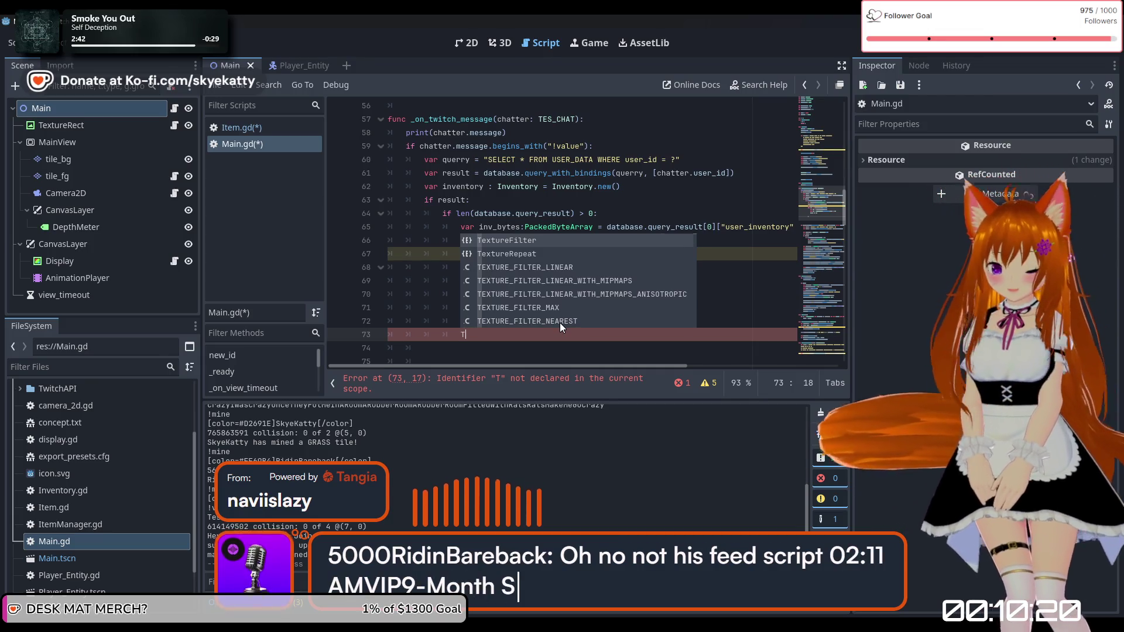
Step: Start a TEventSub.send_chat_message call whose text begins with "@"
type("V")
key("BackSpace")
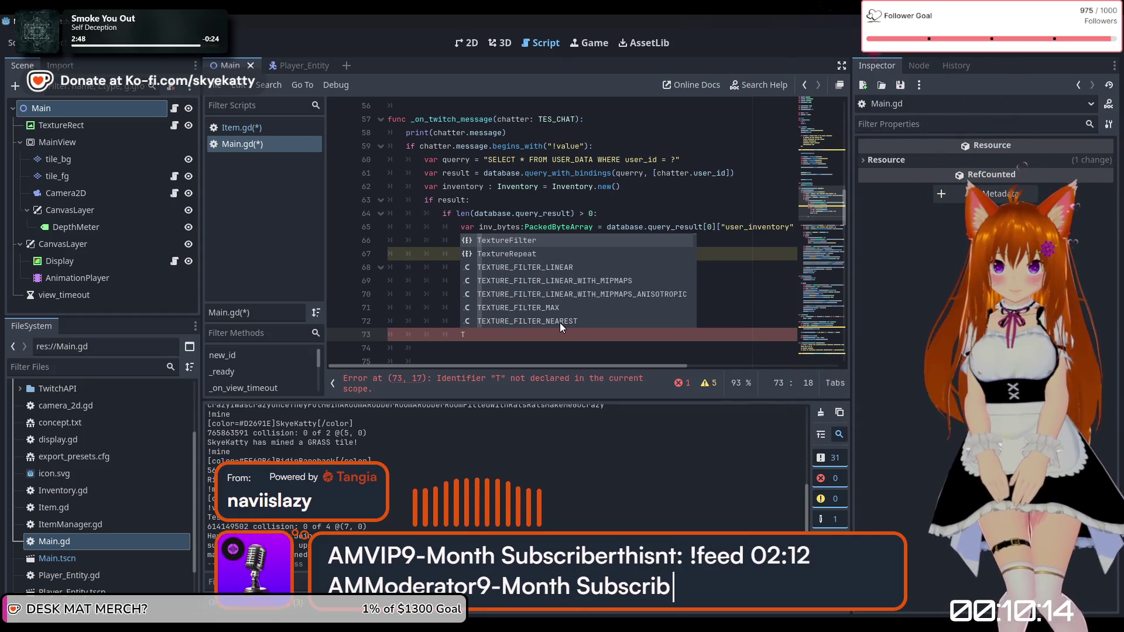
type("EventSub.s")
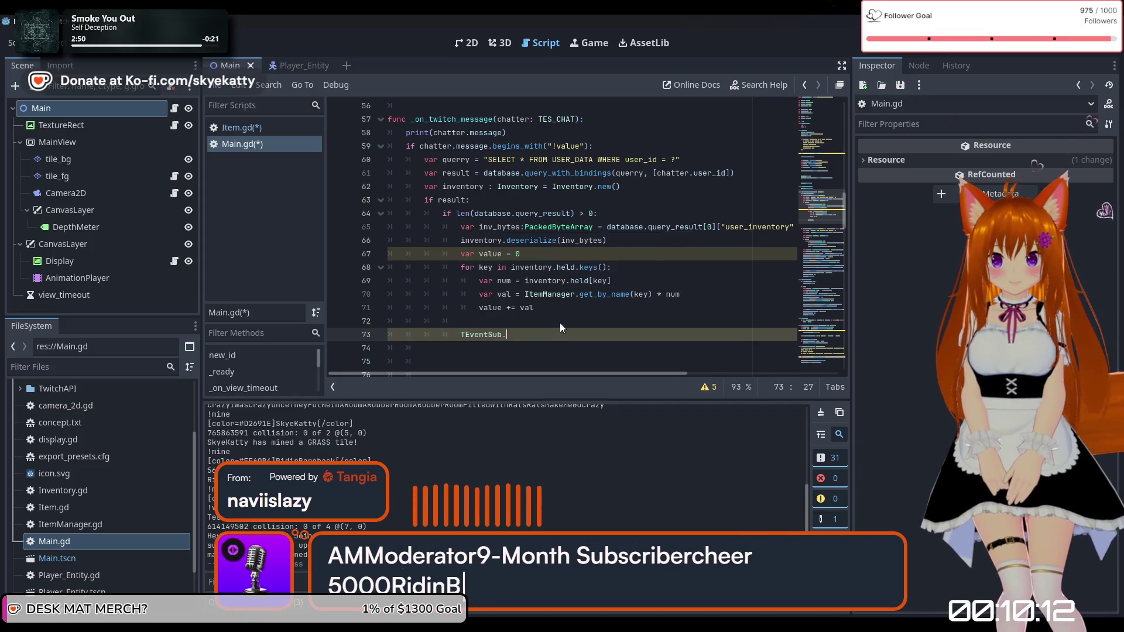
key("Return")
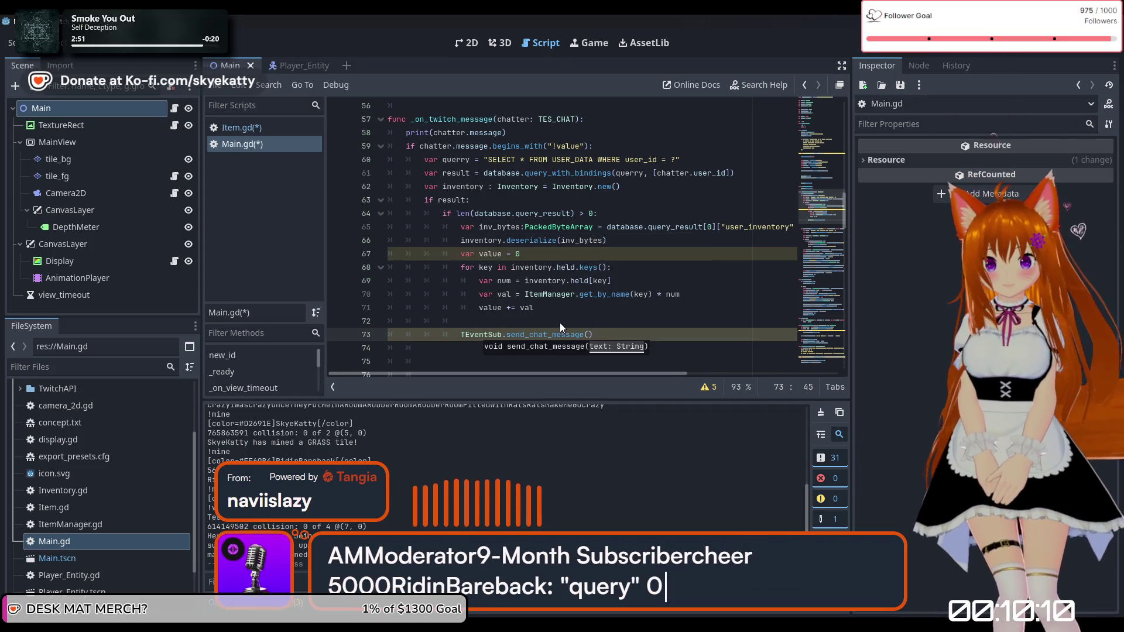
type("\"")
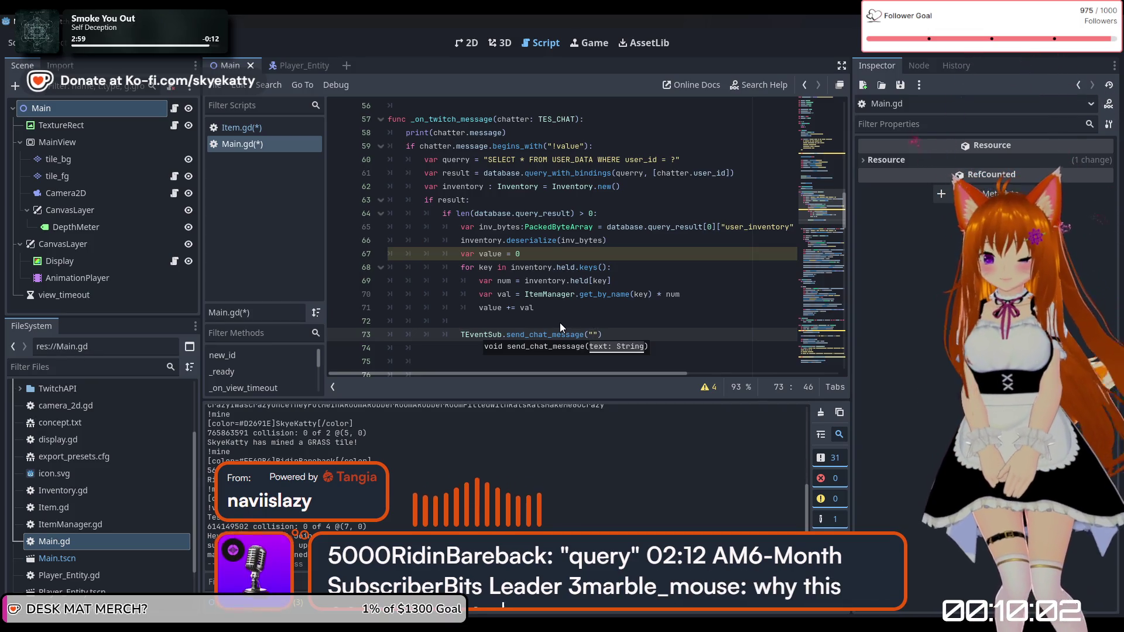
type("@")
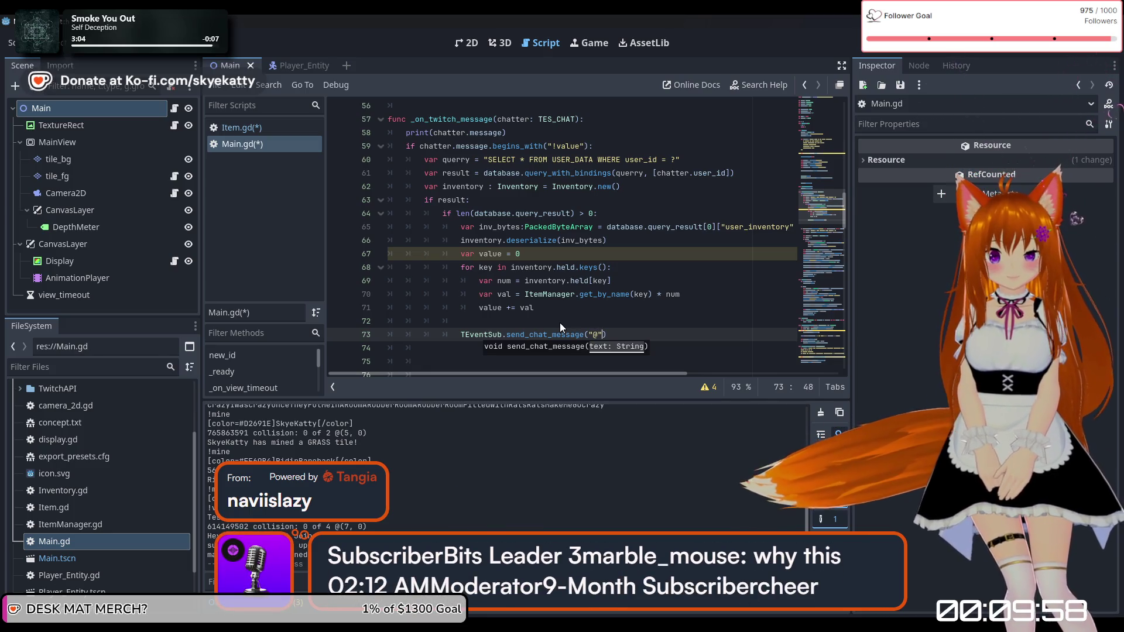
key("Right")
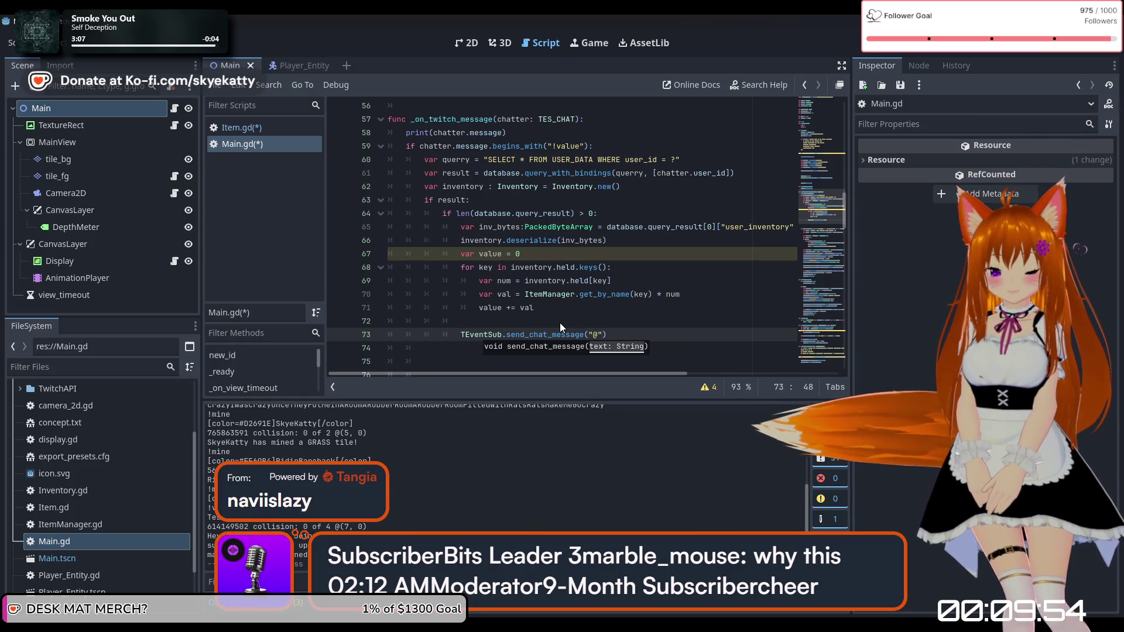
Step: Append chatter.user_display_name, " You are carying " and str(value) to the message
type("+ ")
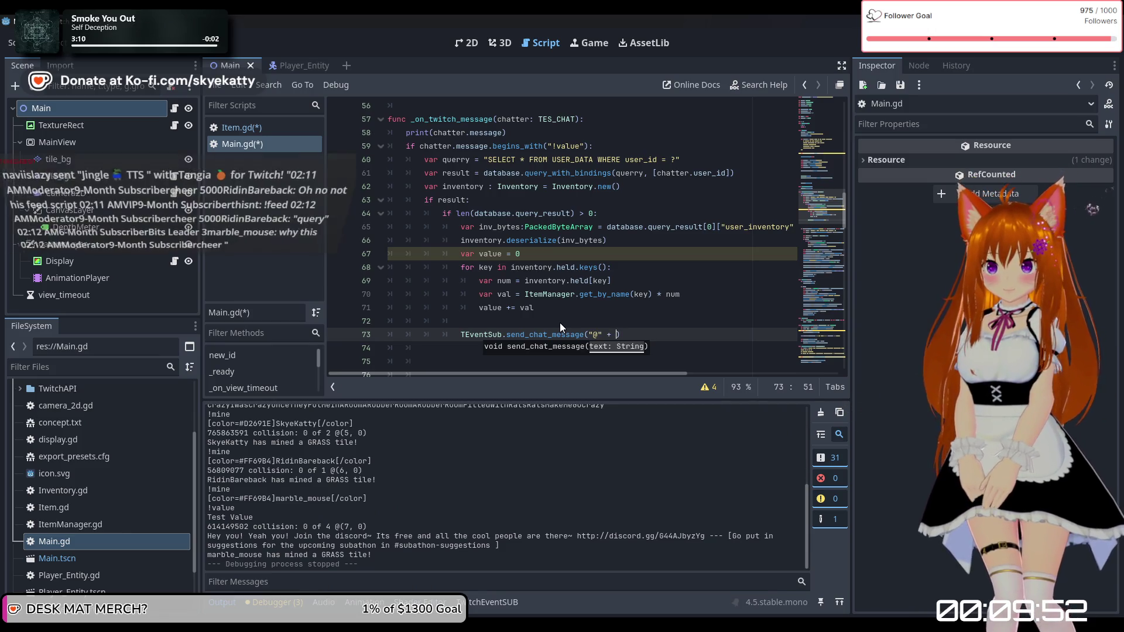
type("chat")
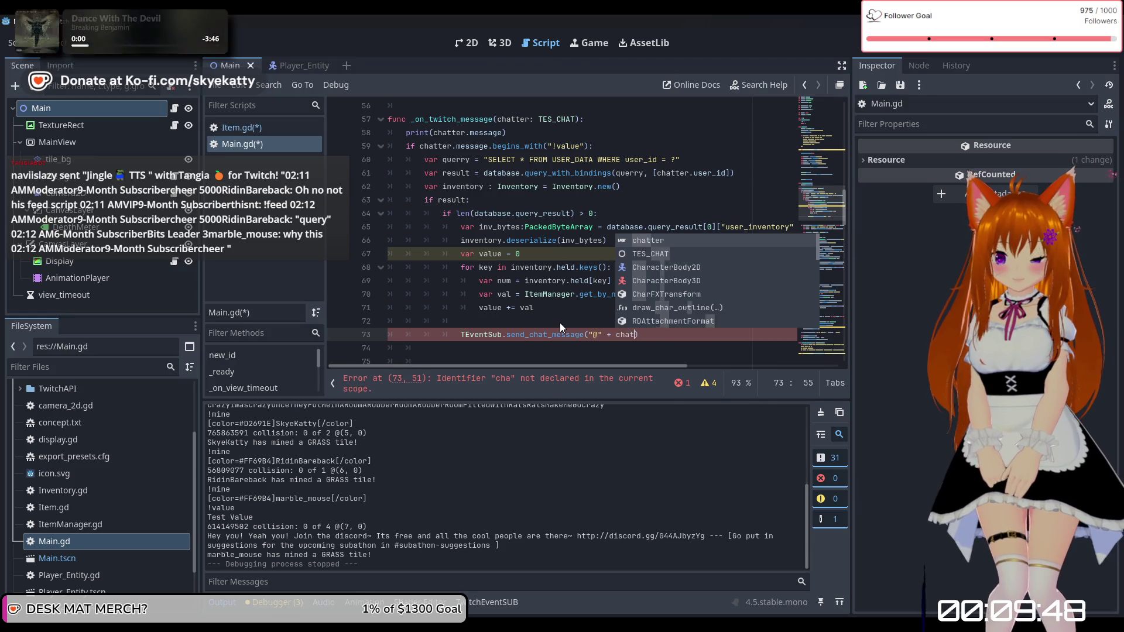
key("Return")
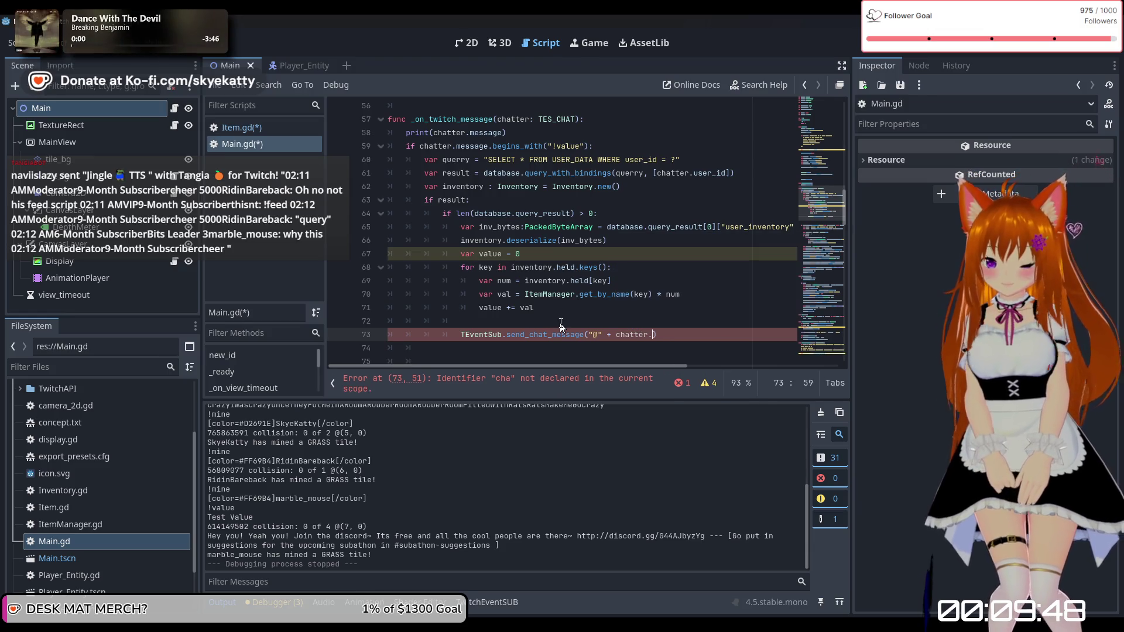
type(".user")
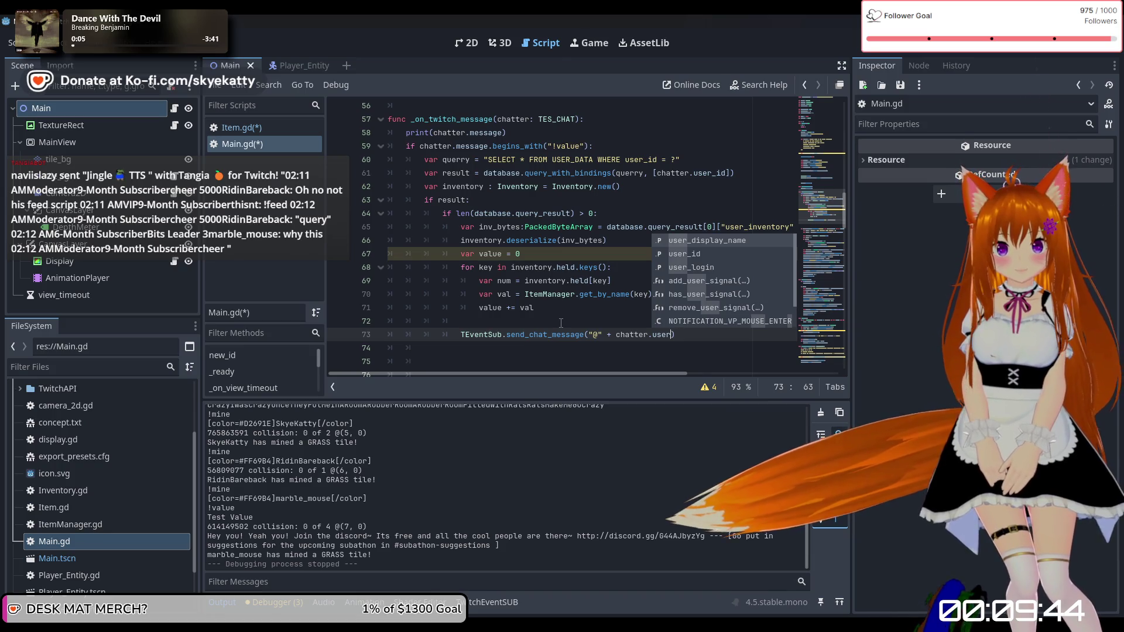
key("Return")
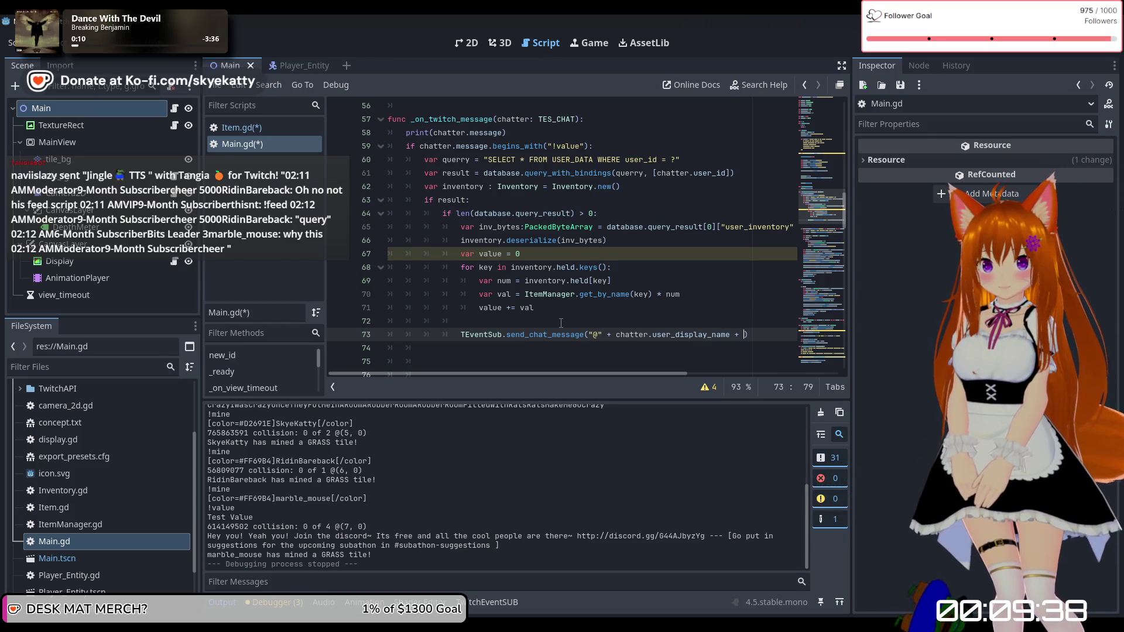
type("\"")
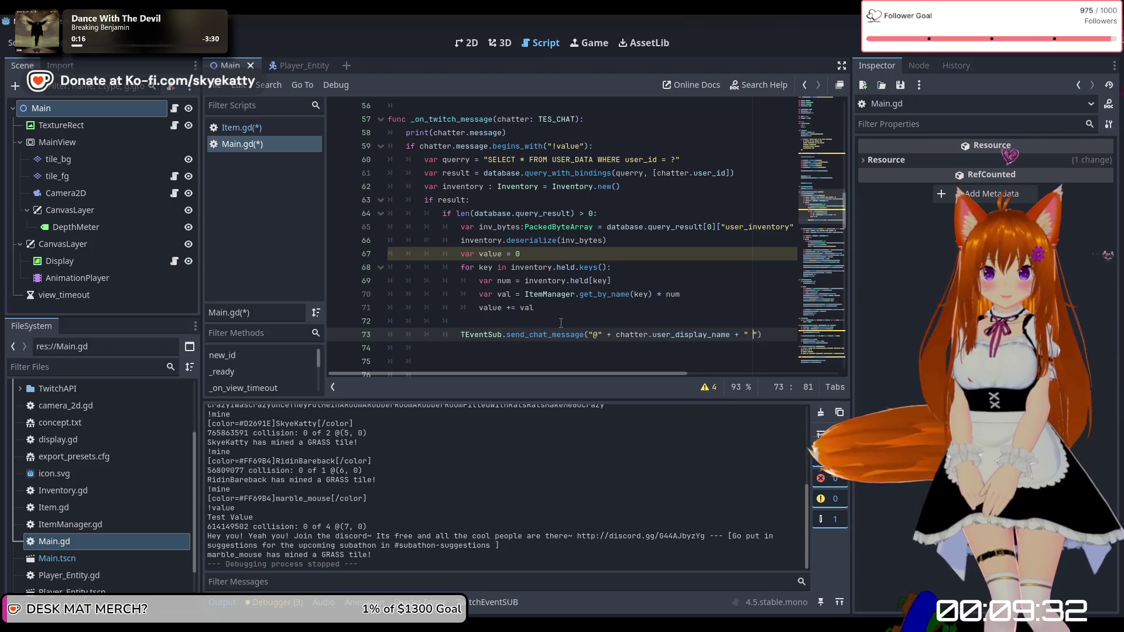
type("u")
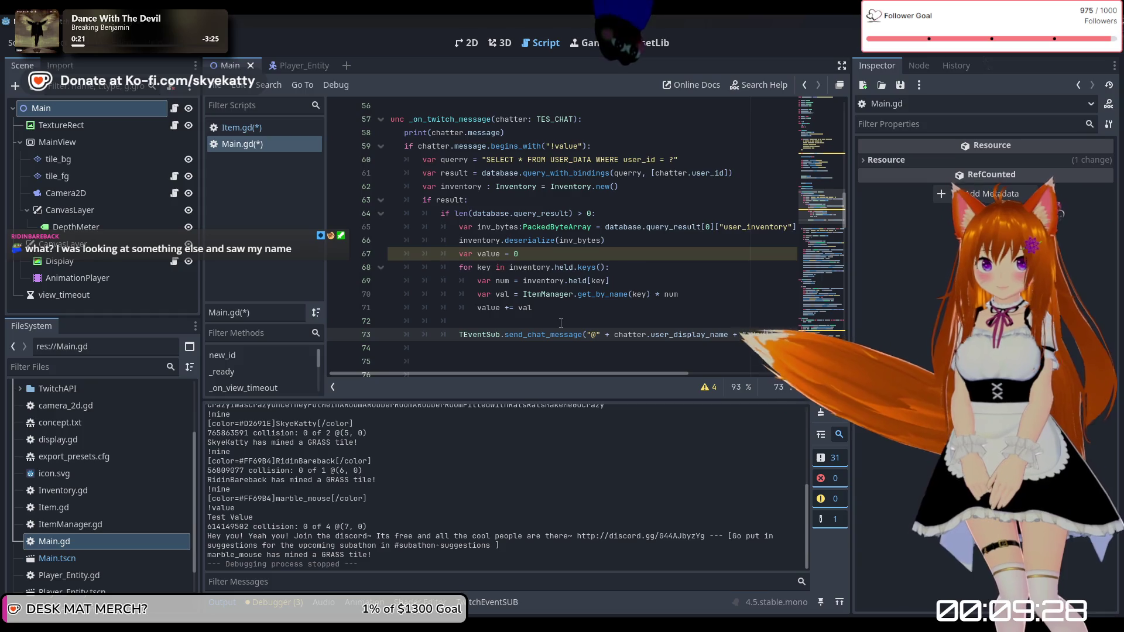
type(" are ca")
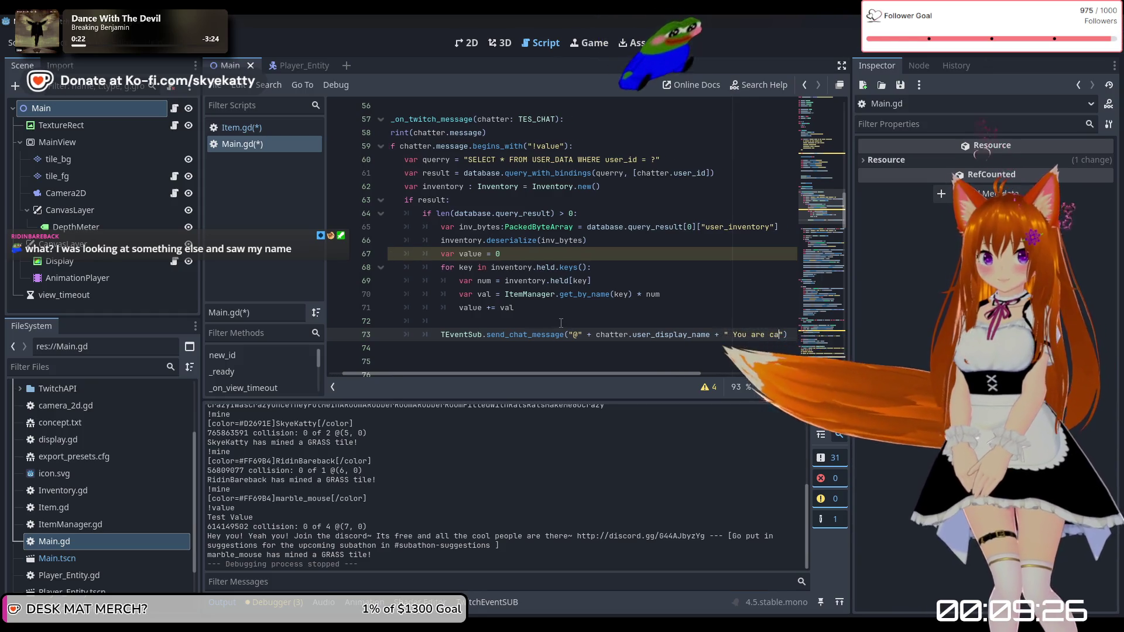
type("rying")
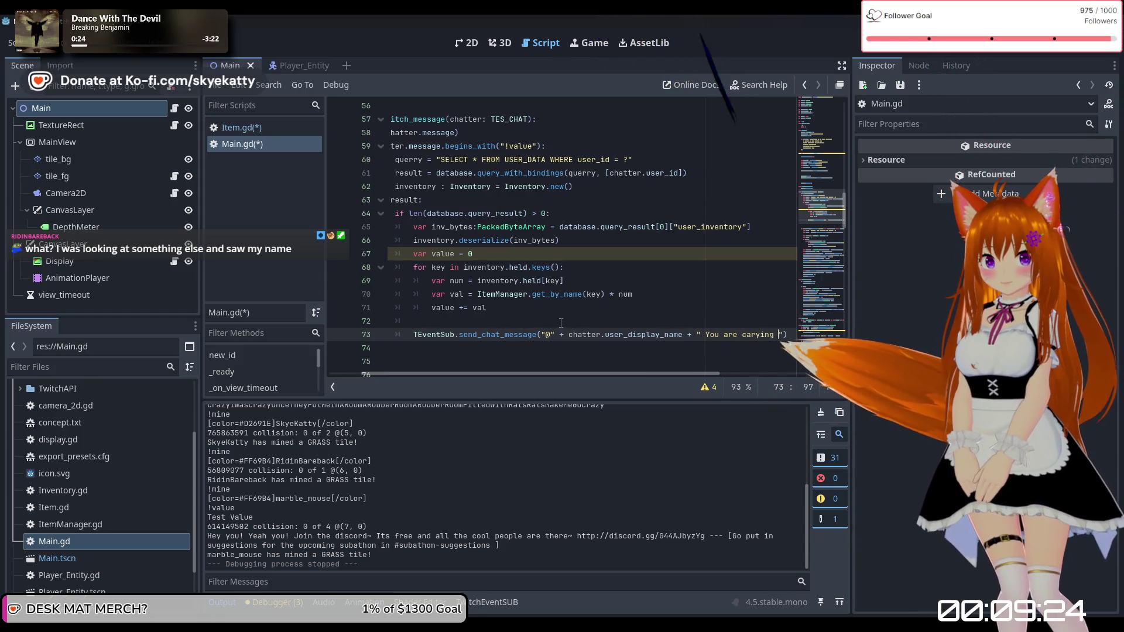
key("Right")
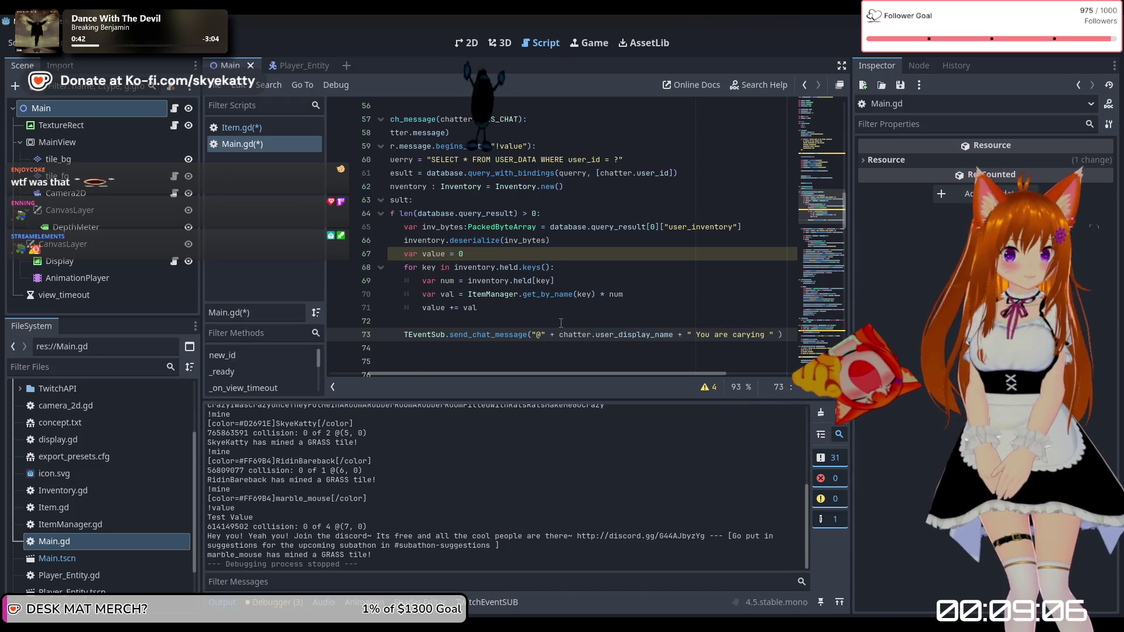
type("str(")
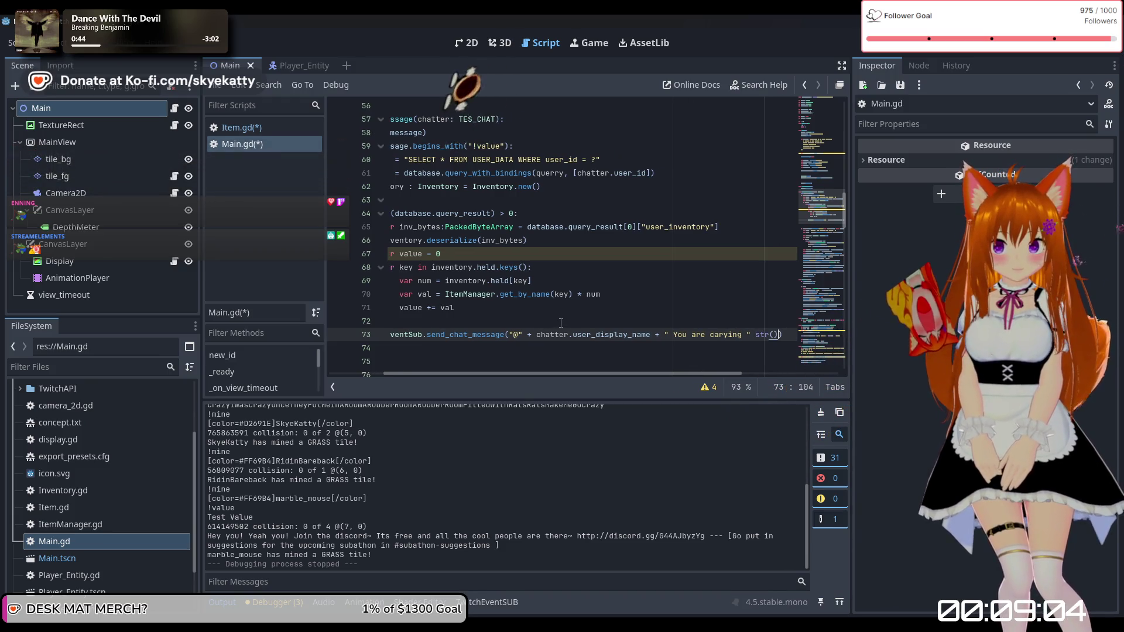
type("value)")
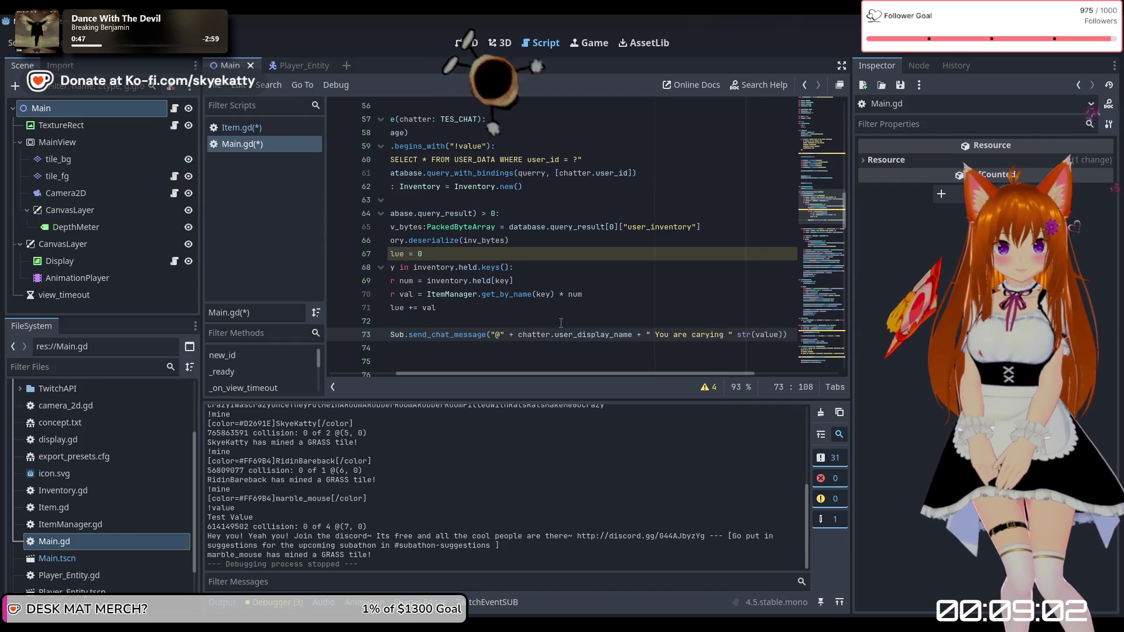
Step: Append + " worth of Items! to the end of the line 73 reply
key("Left")
key("Left")
key("Left")
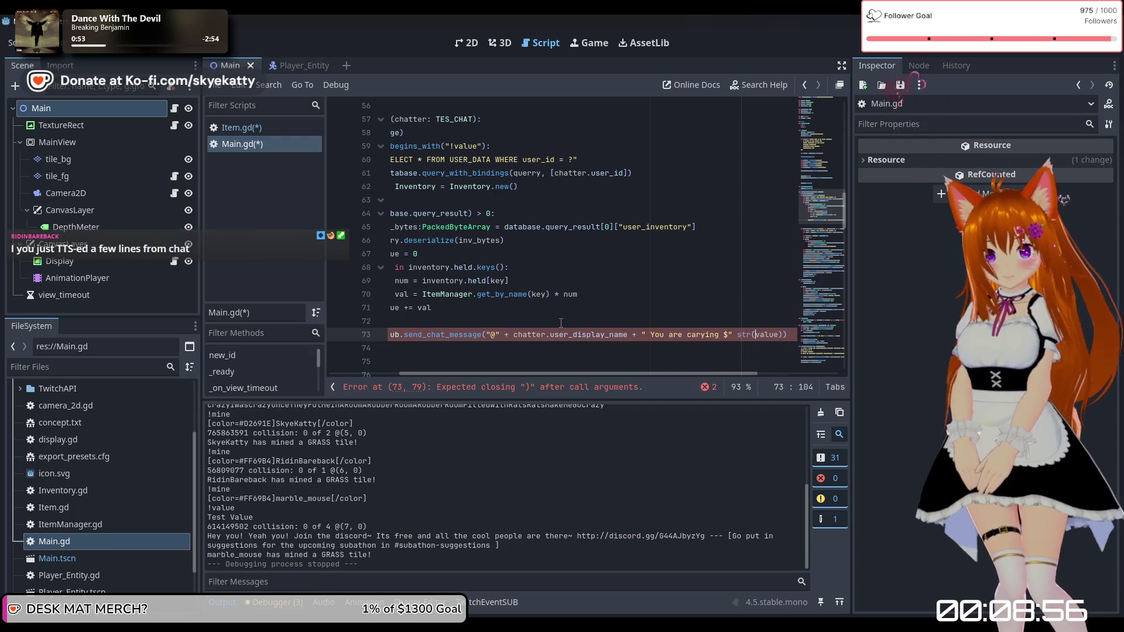
key("End")
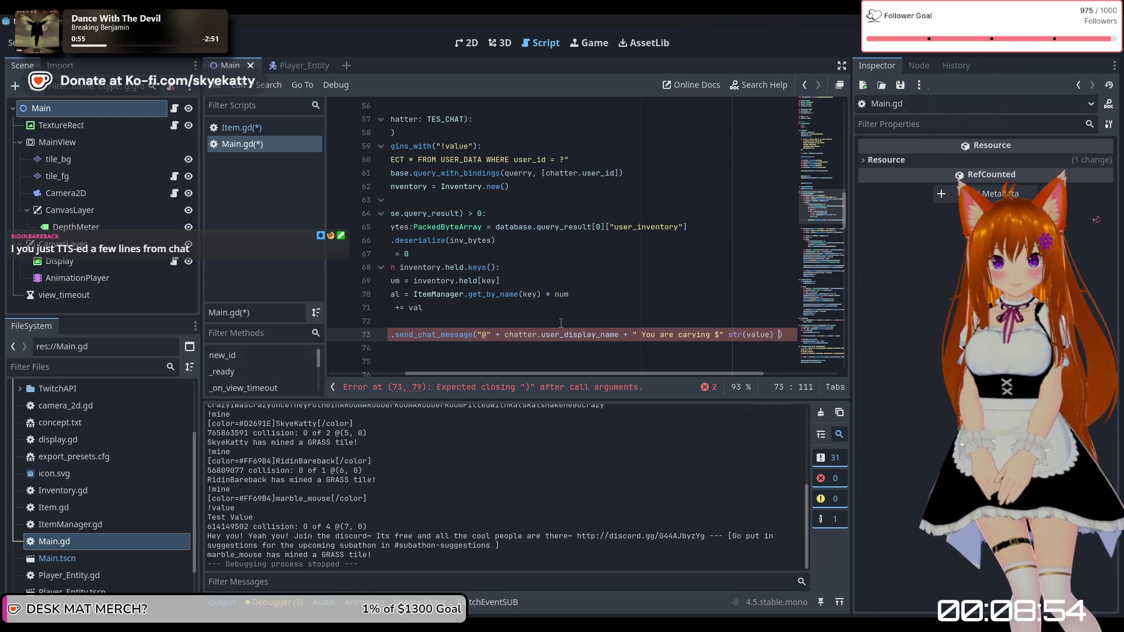
type("+ \" ")
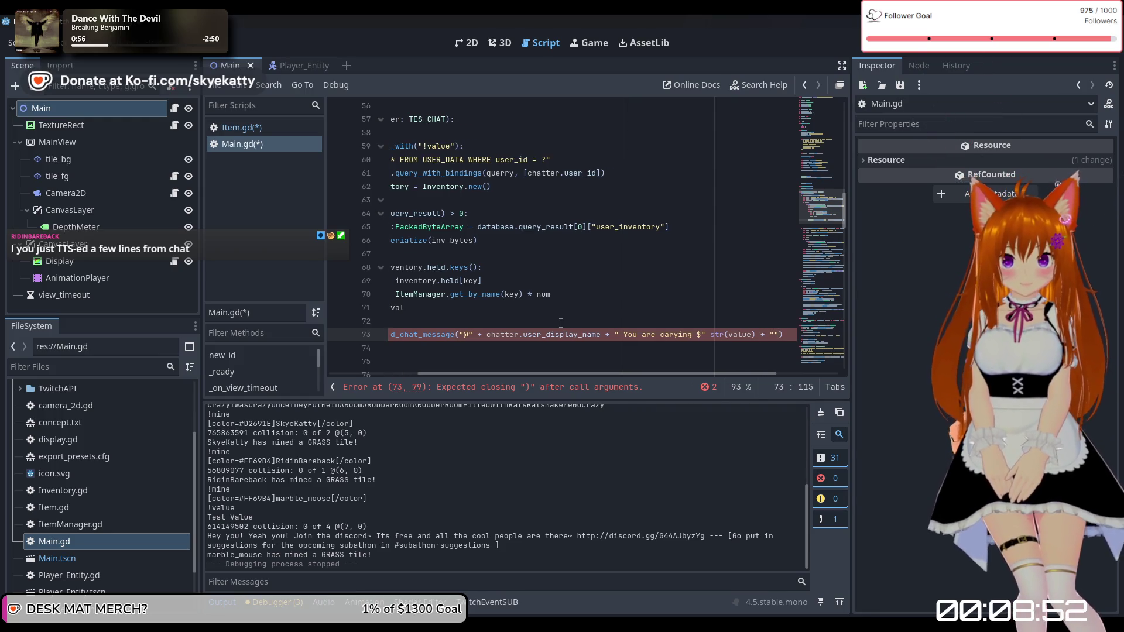
type("worth of ")
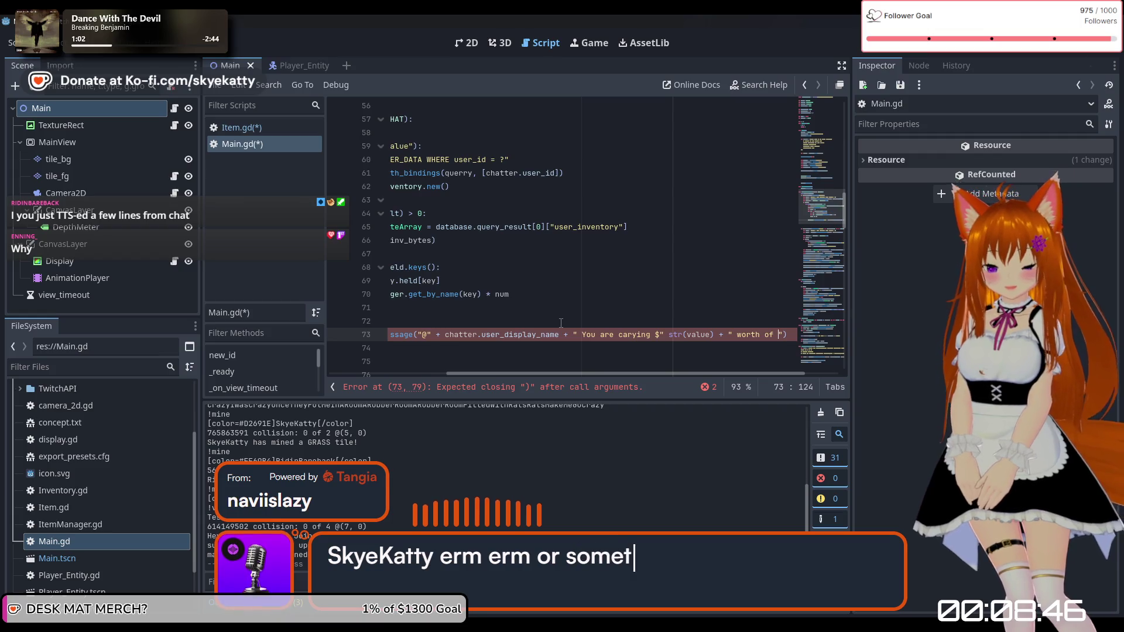
type("Items!")
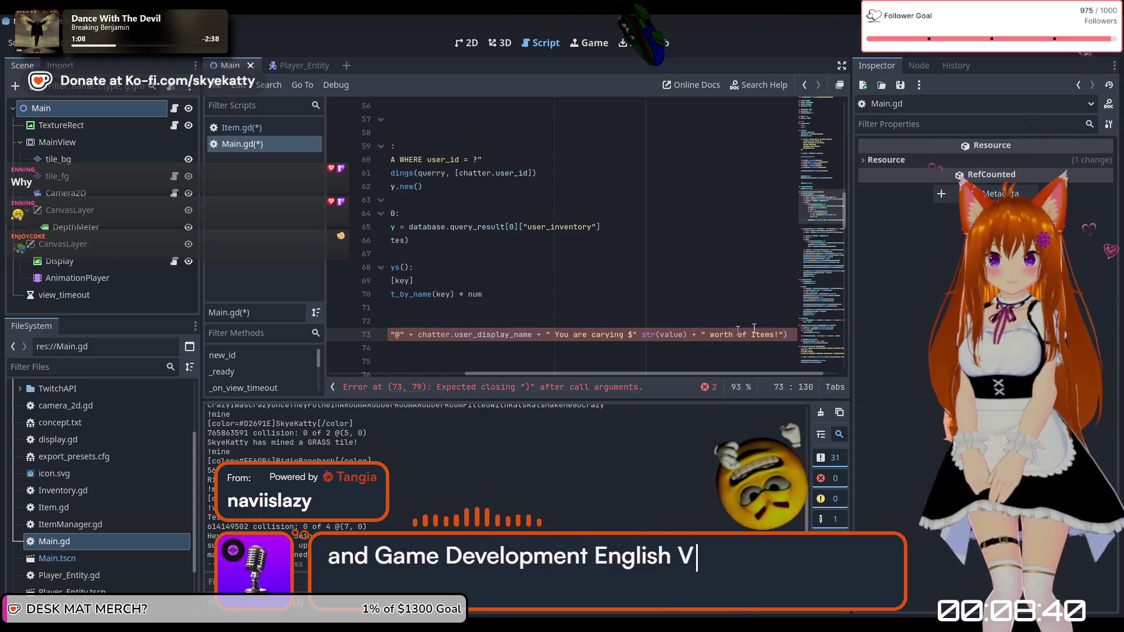
Step: Try a closing parenthesis on line 73, then step through its arguments
left_click(607, 346)
left_click(634, 349)
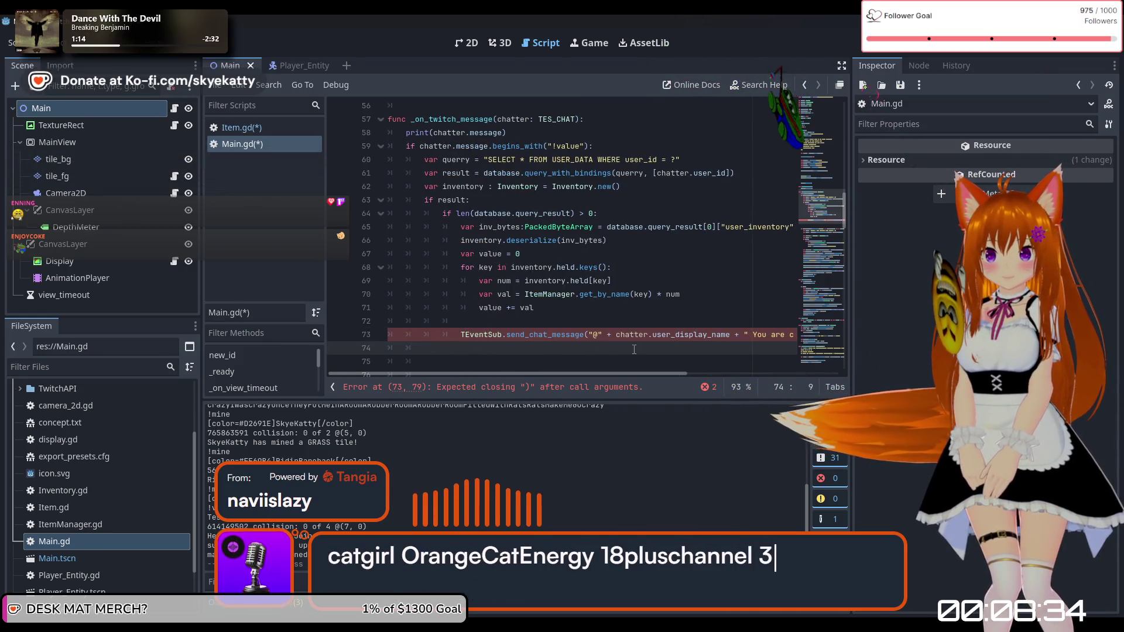
key("Up")
key("End")
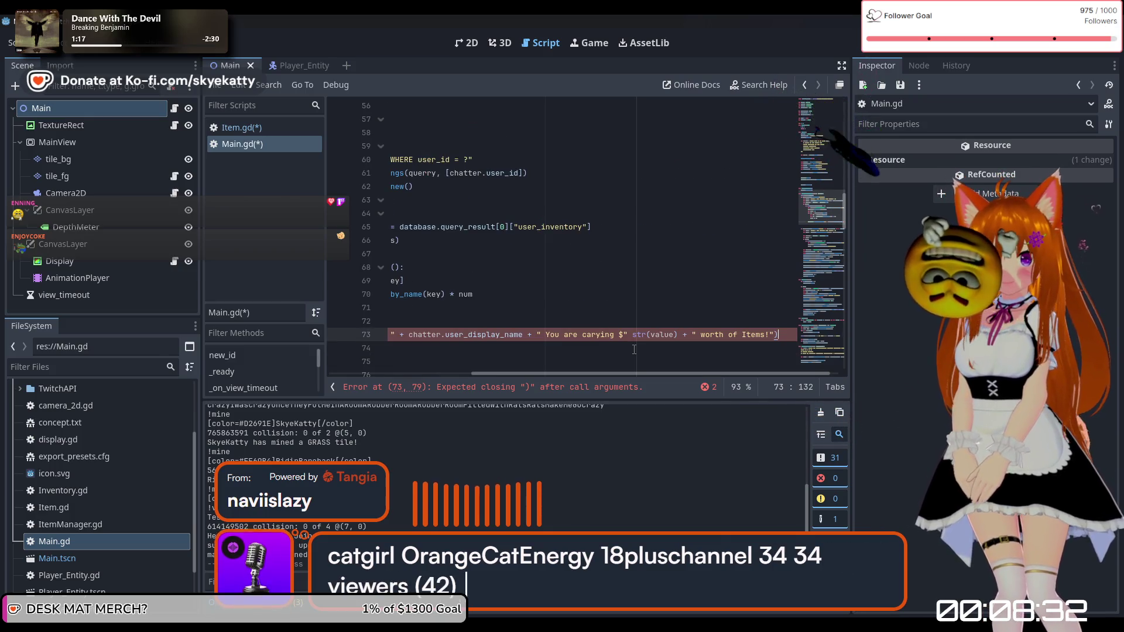
type(")")
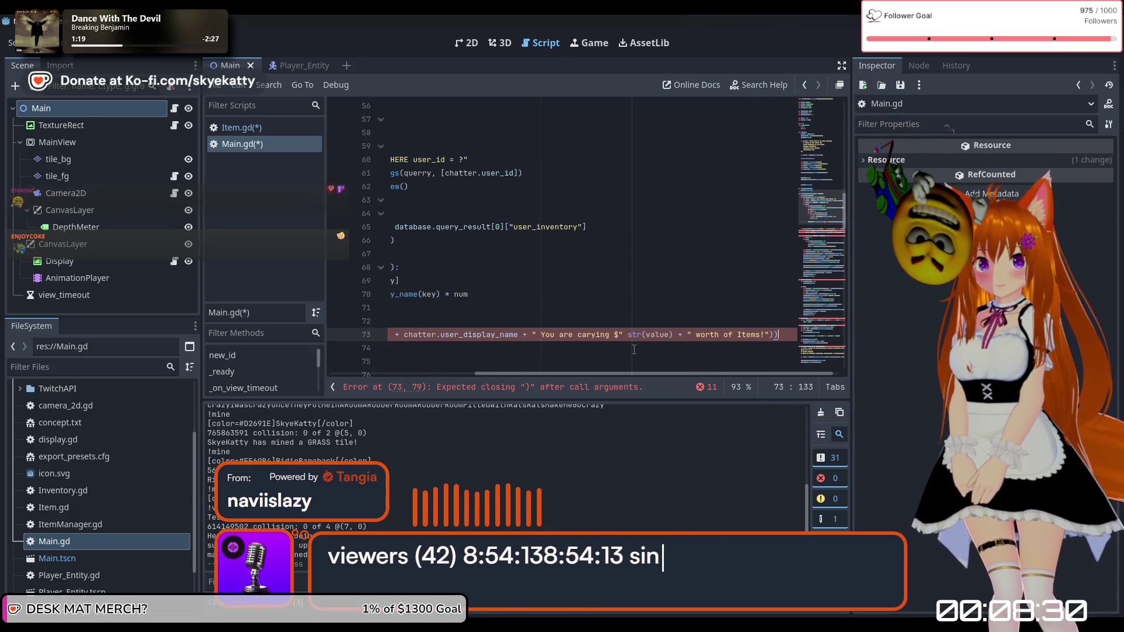
key("BackSpace")
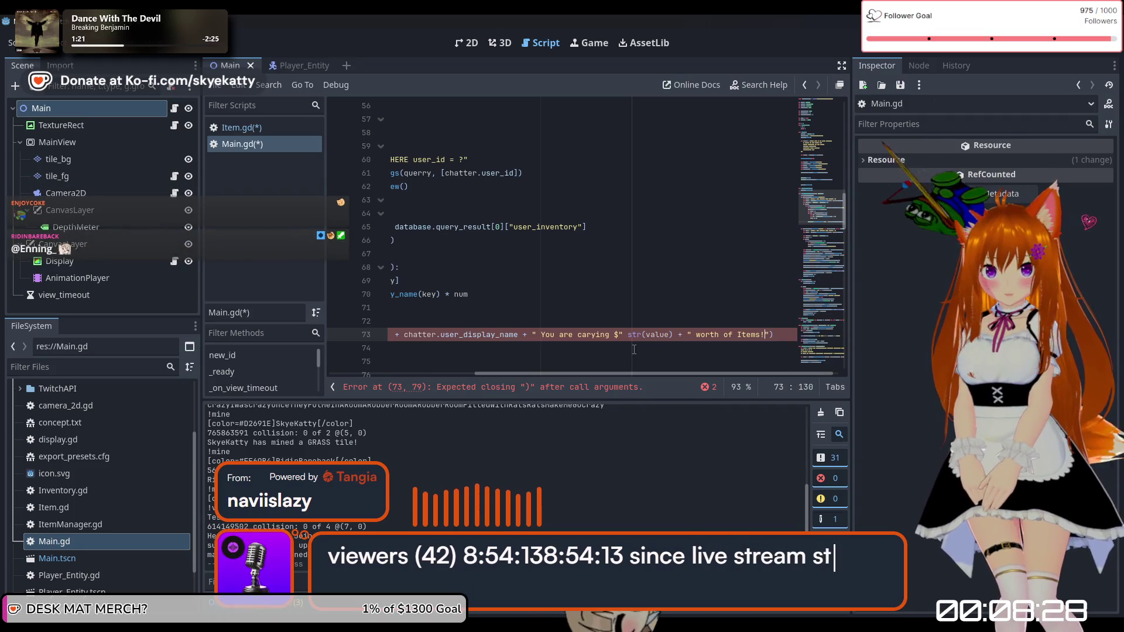
key("Left")
key("Left")
key("Left")
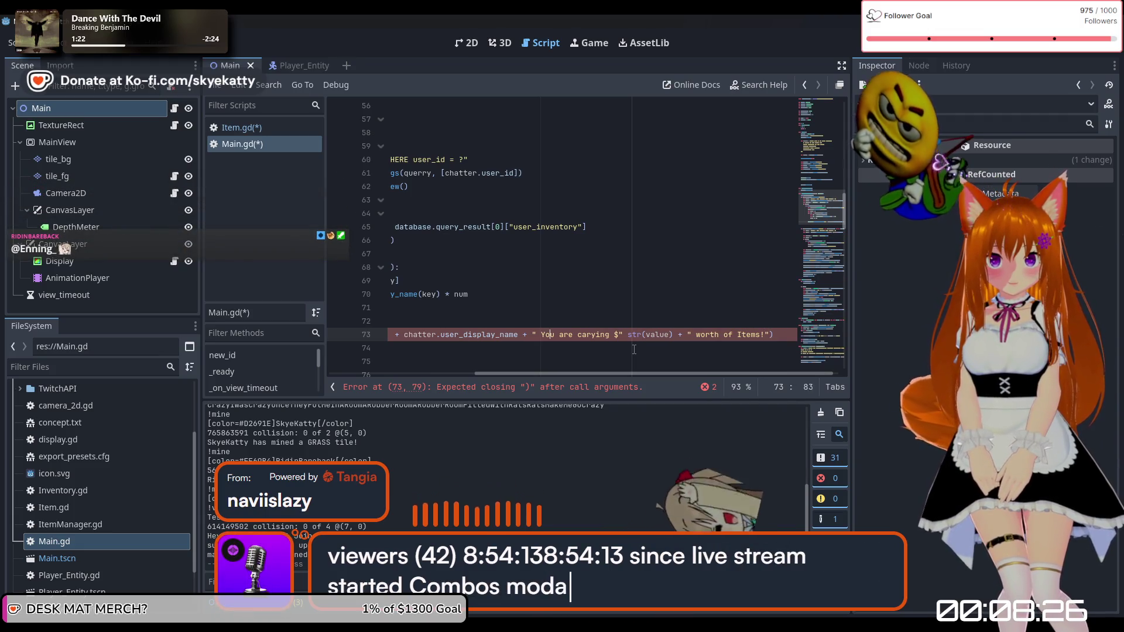
key("Left")
key("Left")
key("Left")
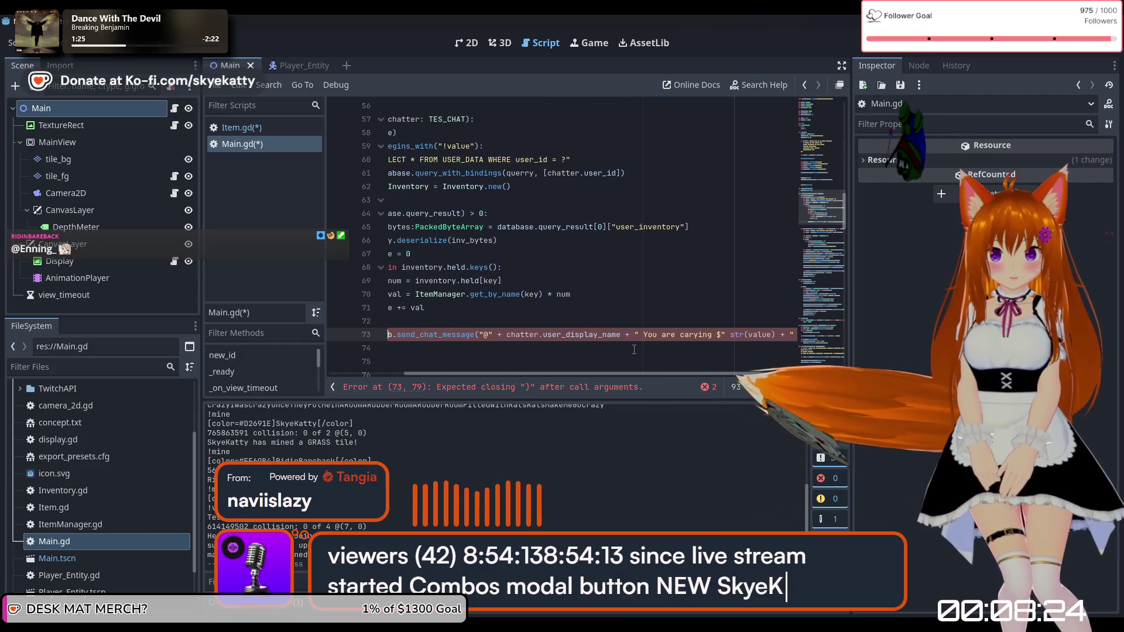
key("Right")
key("Right")
key("Right")
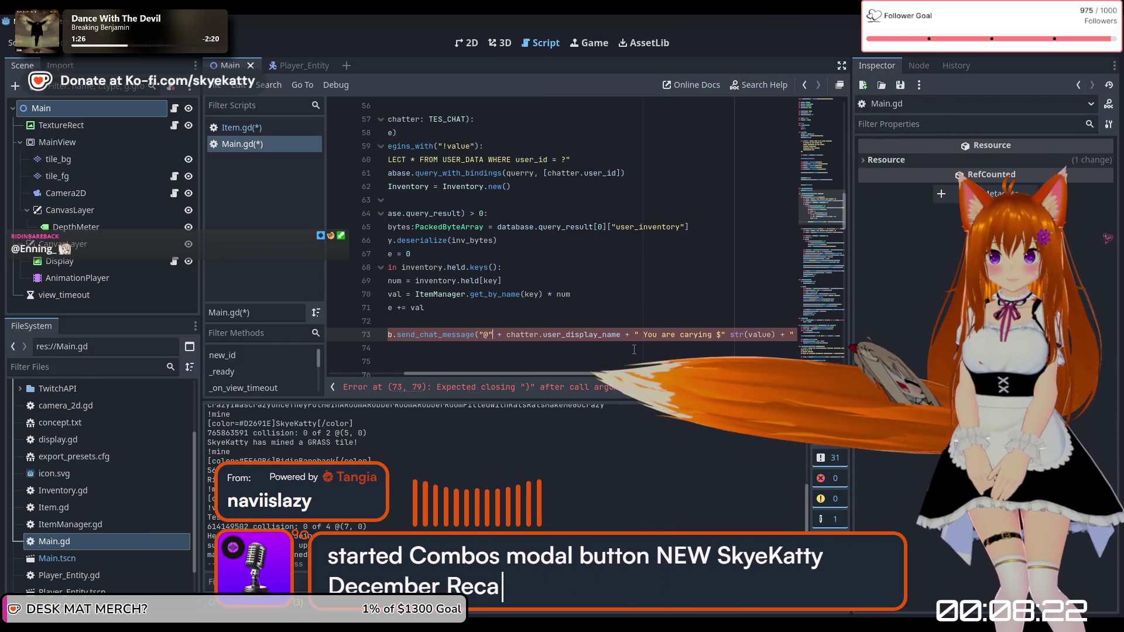
key("Right")
key("Right")
key("Right")
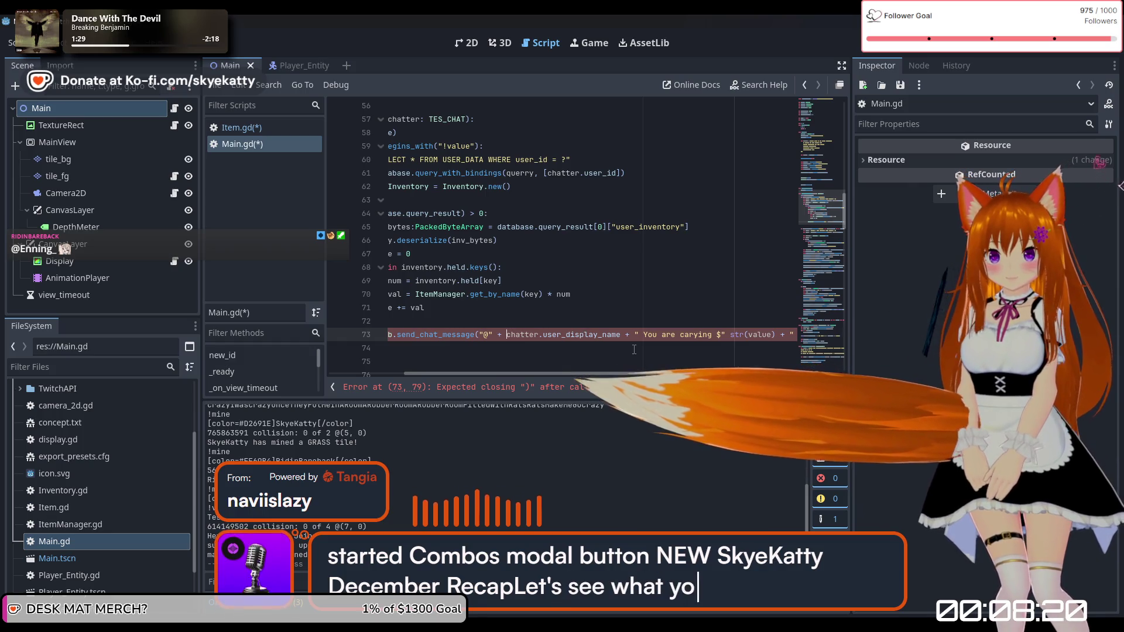
key("Left")
key("Left")
key("Left")
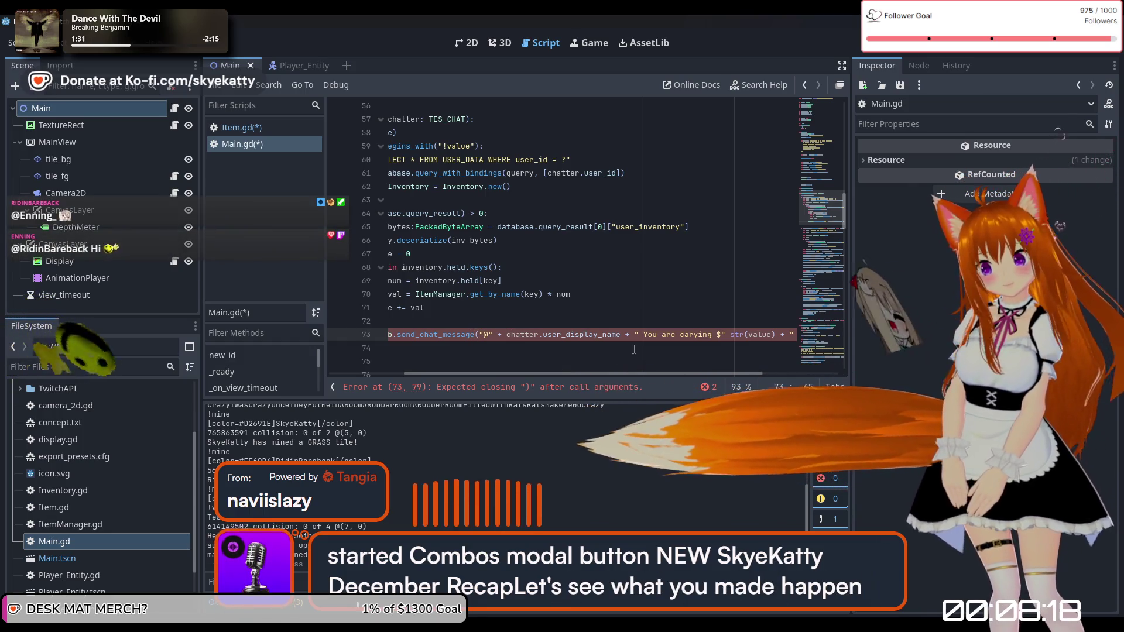
key("Right")
key("Right")
key("Right")
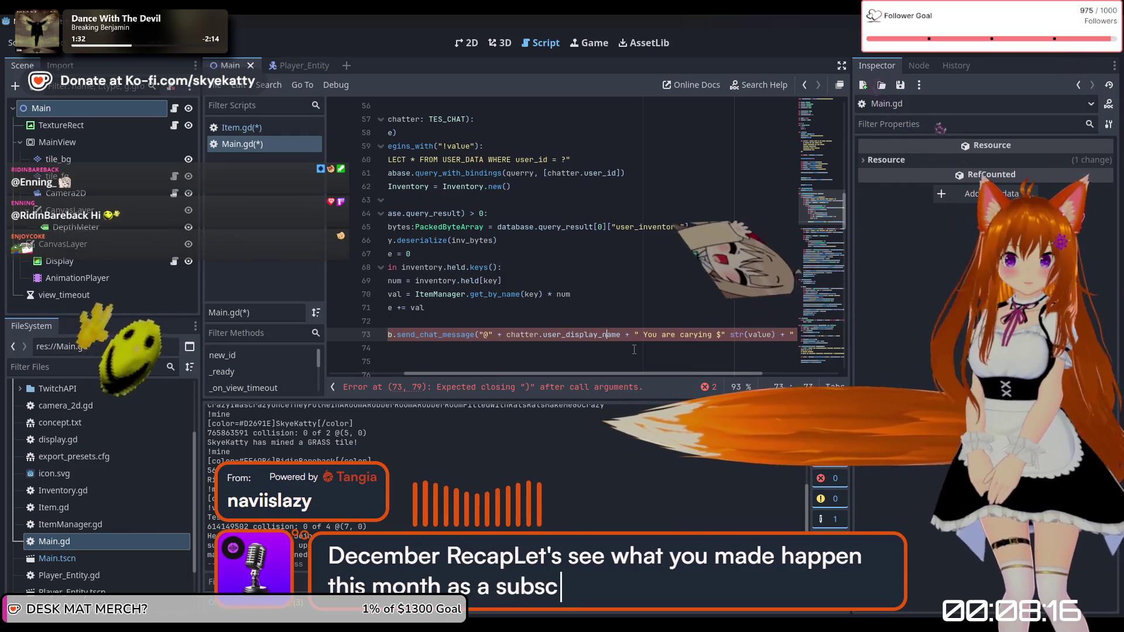
Step: Indent the empty line 74 and retry closing line 73 with extra parentheses
key("End")
key("Down")
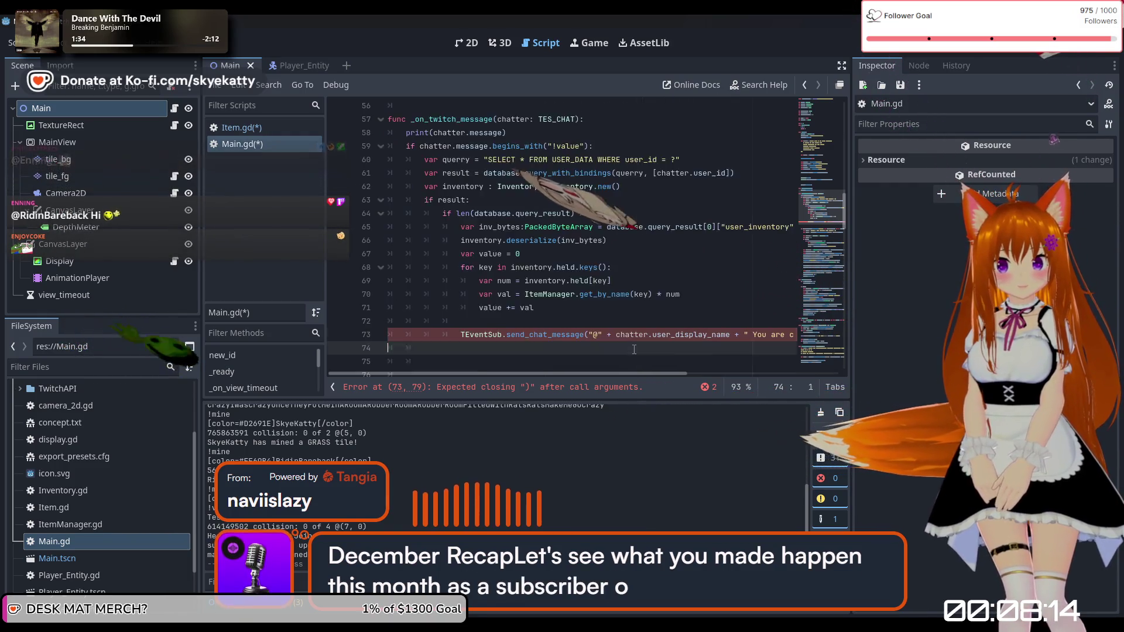
key("Tab")
key("Tab")
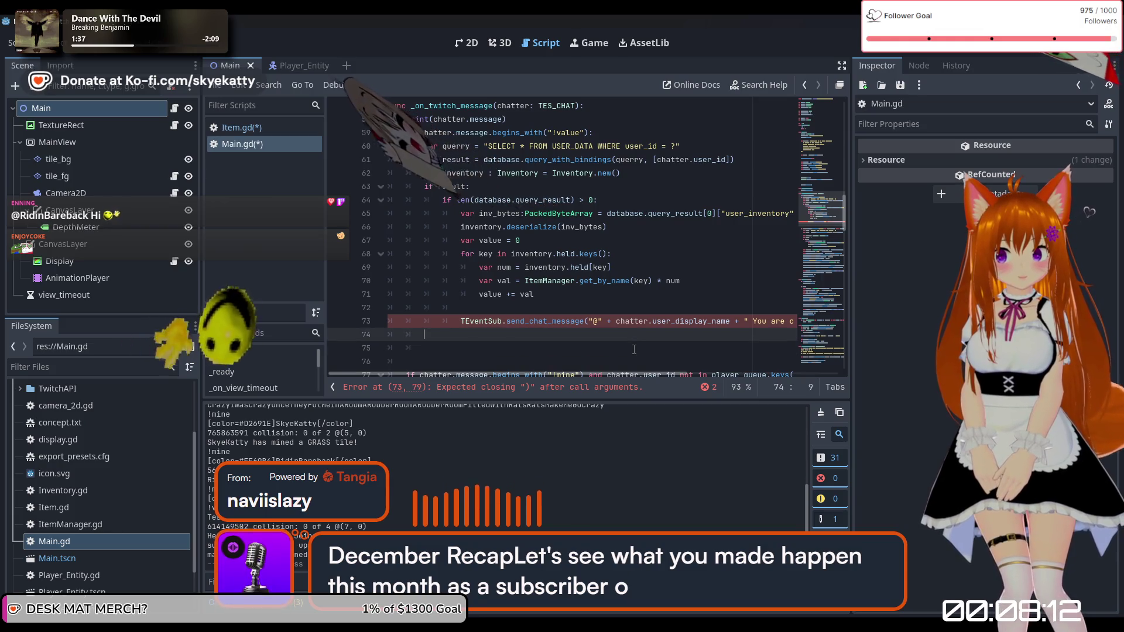
key("Up")
key("End")
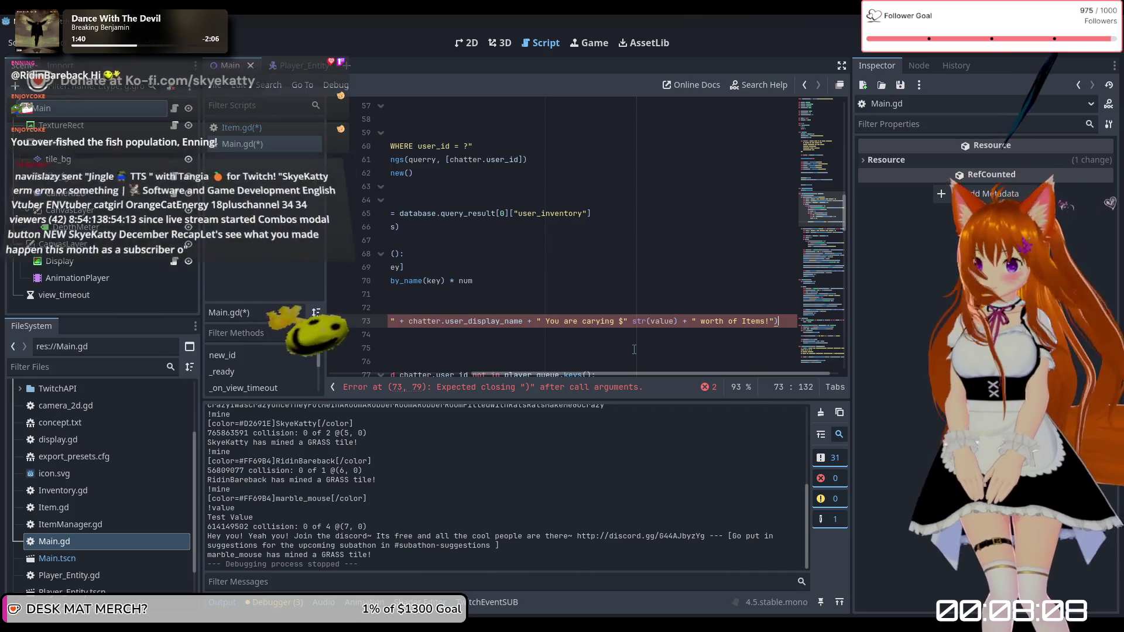
type(")")
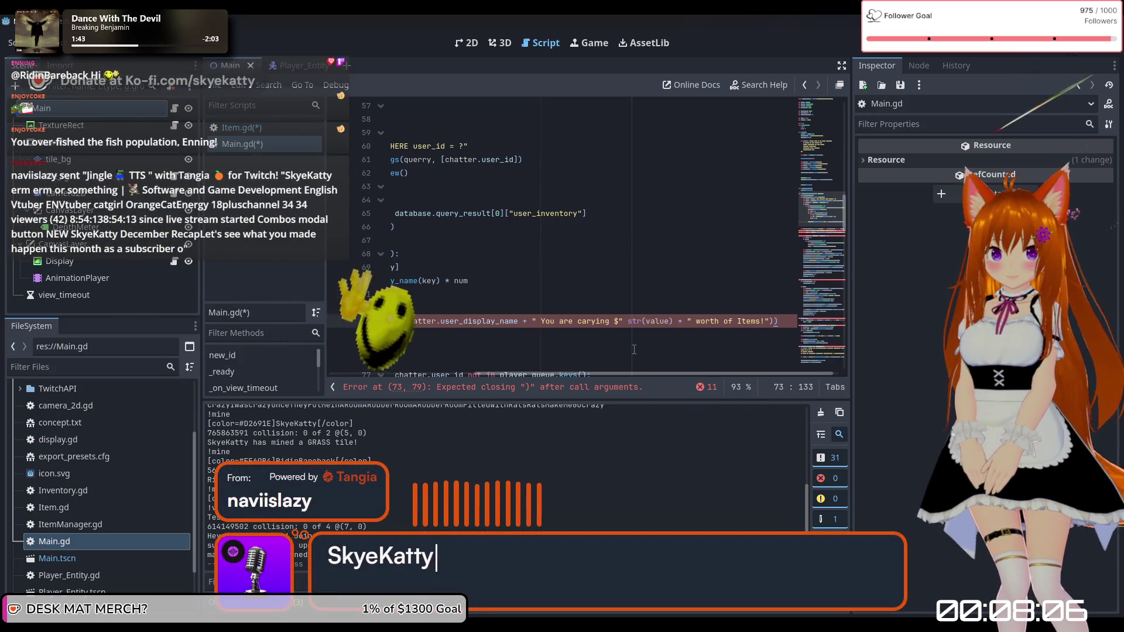
type(")")
key("BackSpace")
key("BackSpace")
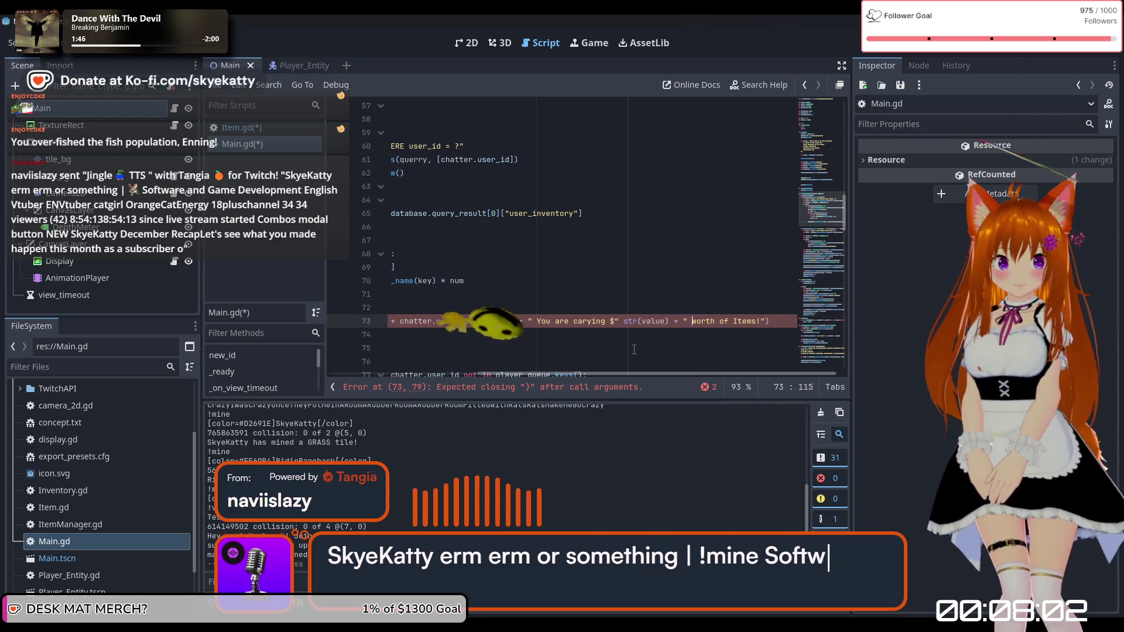
Step: Delete the blank line after the total and make the message read "You are carying $" str(value)
key("Left")
key("Left")
key("Left")
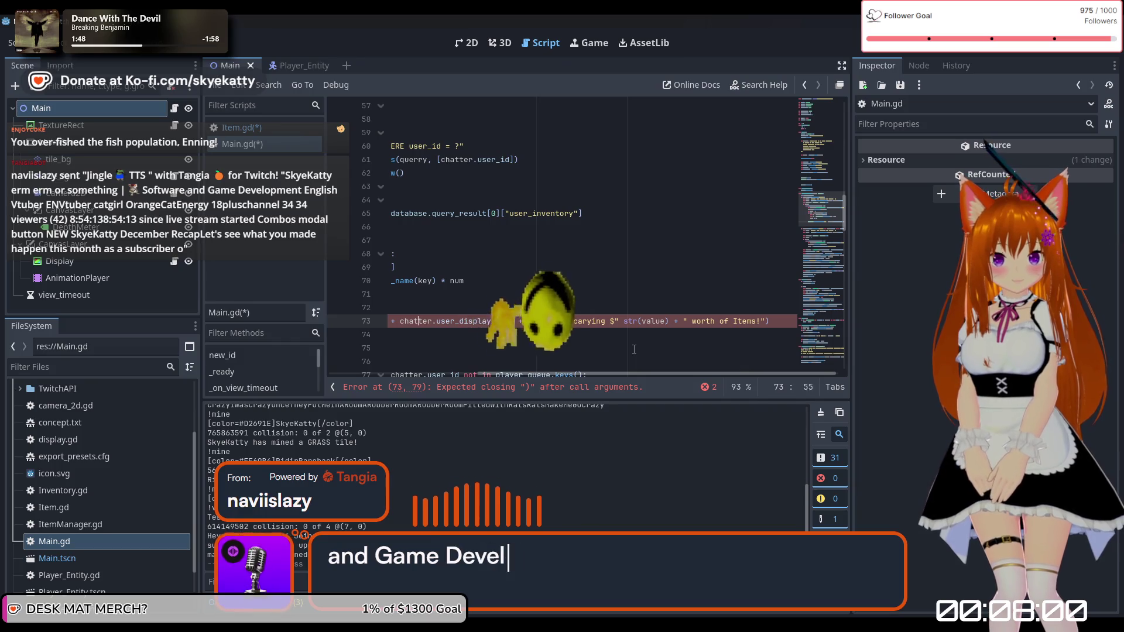
key("Left")
key("Left")
key("Left")
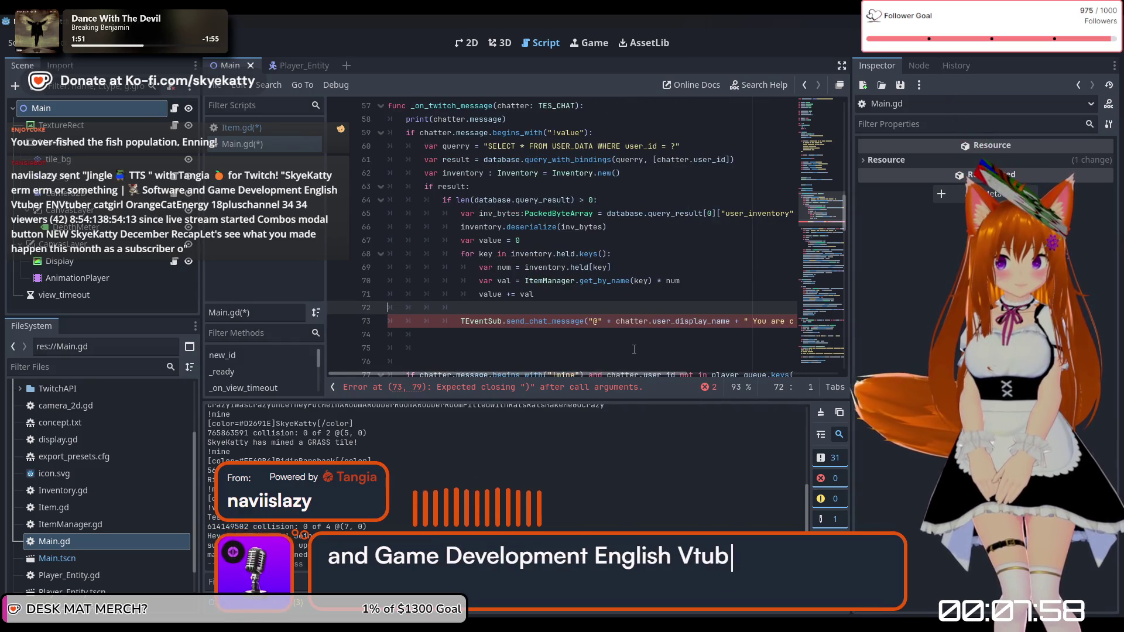
key("BackSpace")
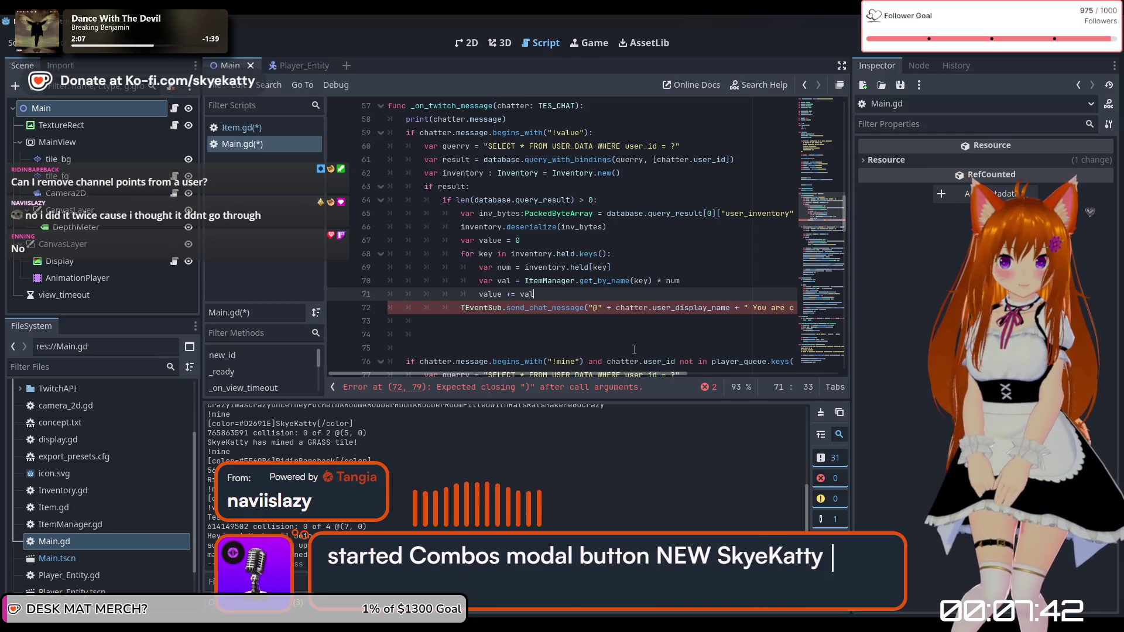
left_click(664, 308)
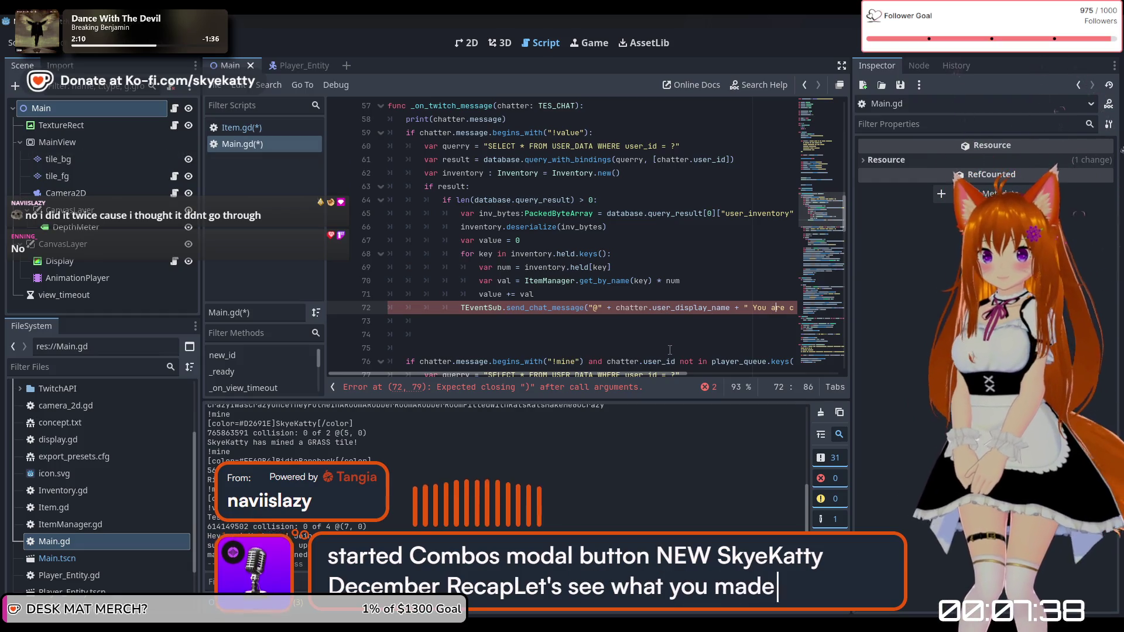
type("re carying $\" str(v")
key("Right")
key("Right")
key("Right")
key("Right")
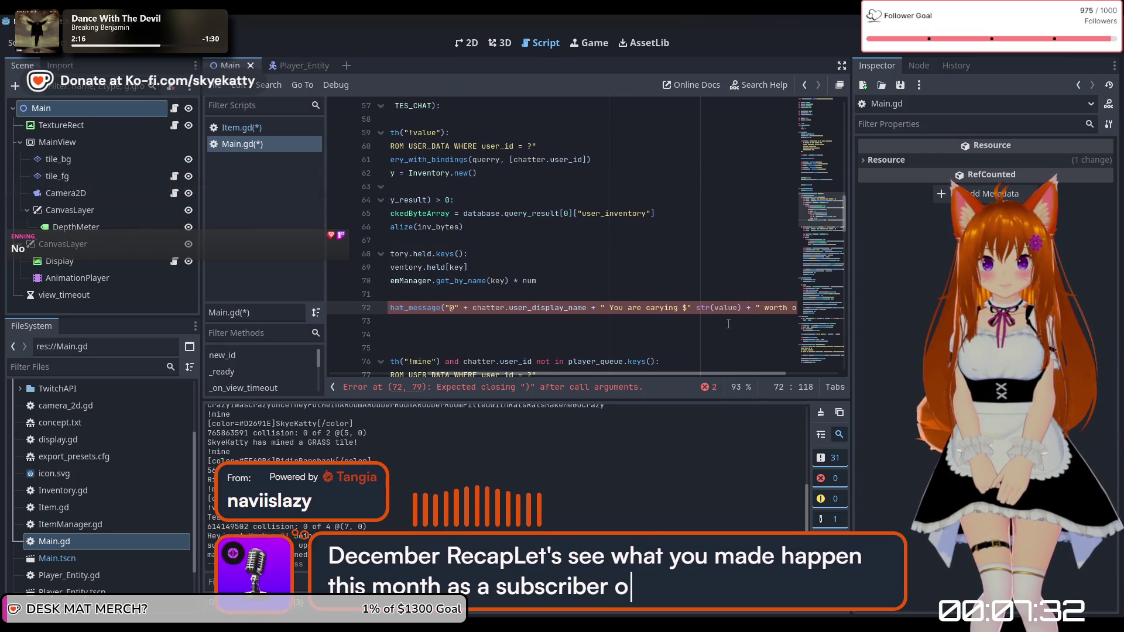
key("Down")
key("Down")
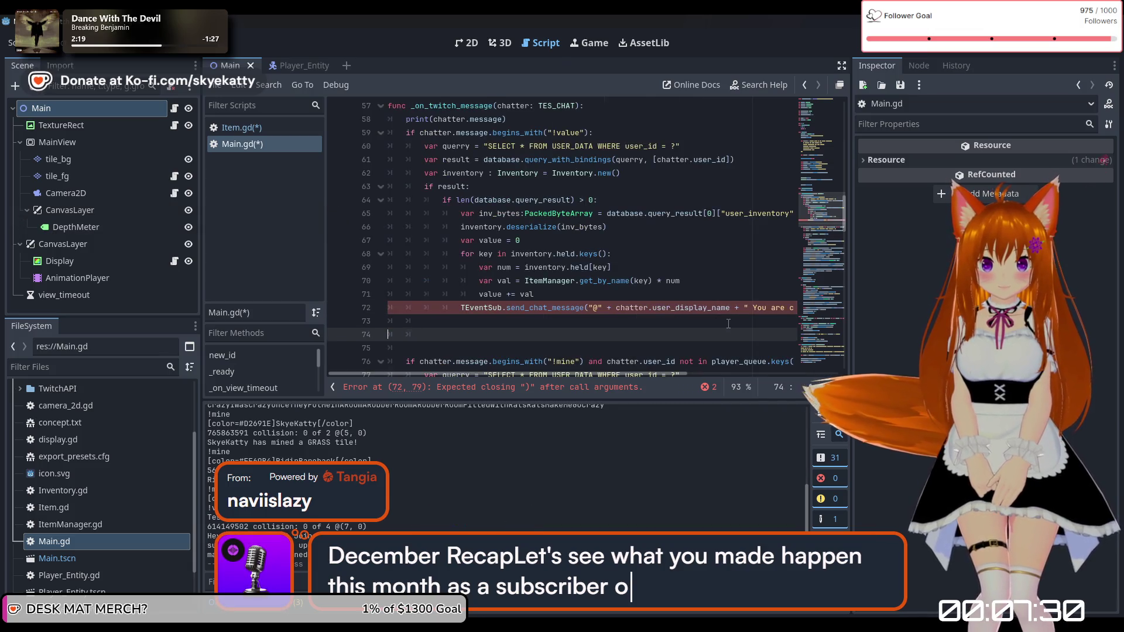
Step: Jump to the reported error and delete the message arguments, leaving TEventSub.send_chat_message()
left_click(728, 324)
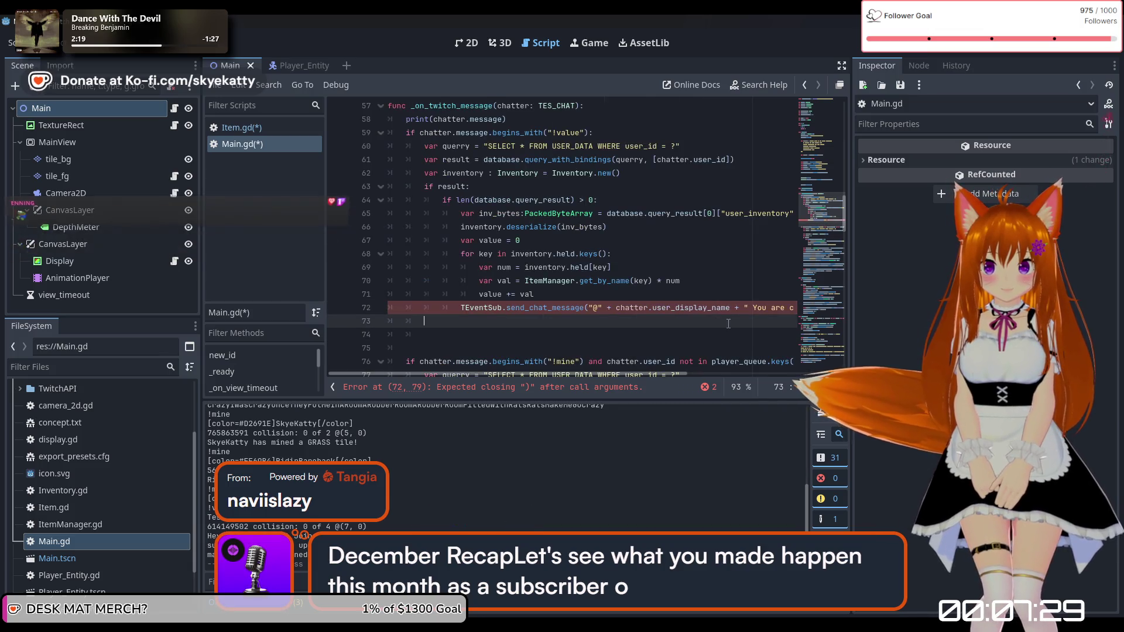
left_click(580, 387)
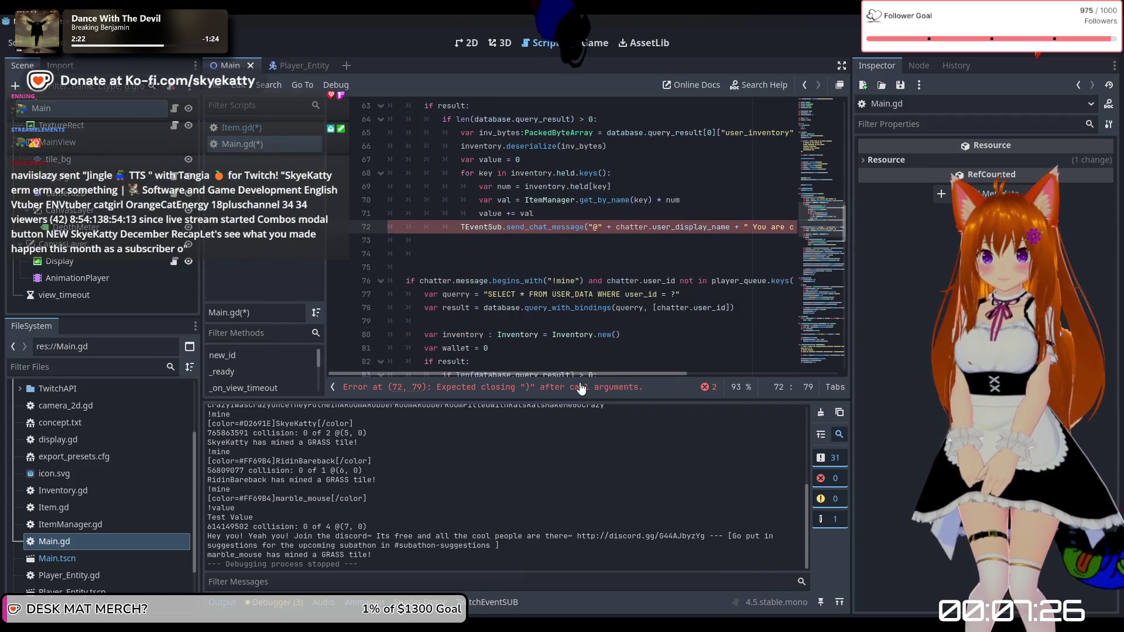
left_click(527, 270)
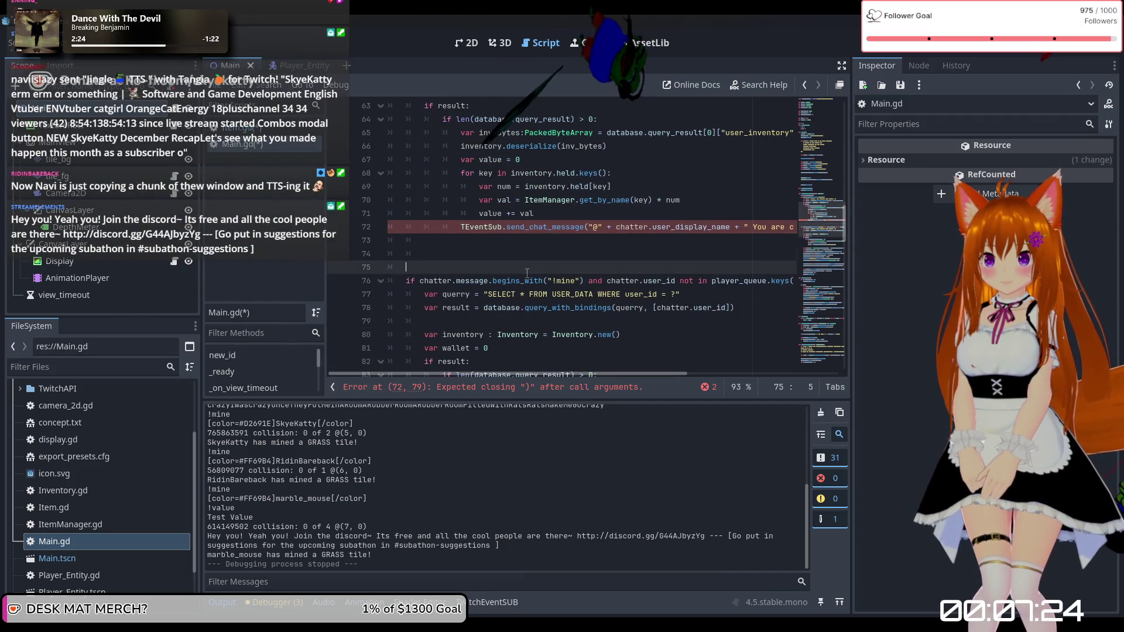
mouse_move(651, 226)
left_mouse_down()
mouse_move(785, 228)
mouse_move(773, 227)
left_mouse_up()
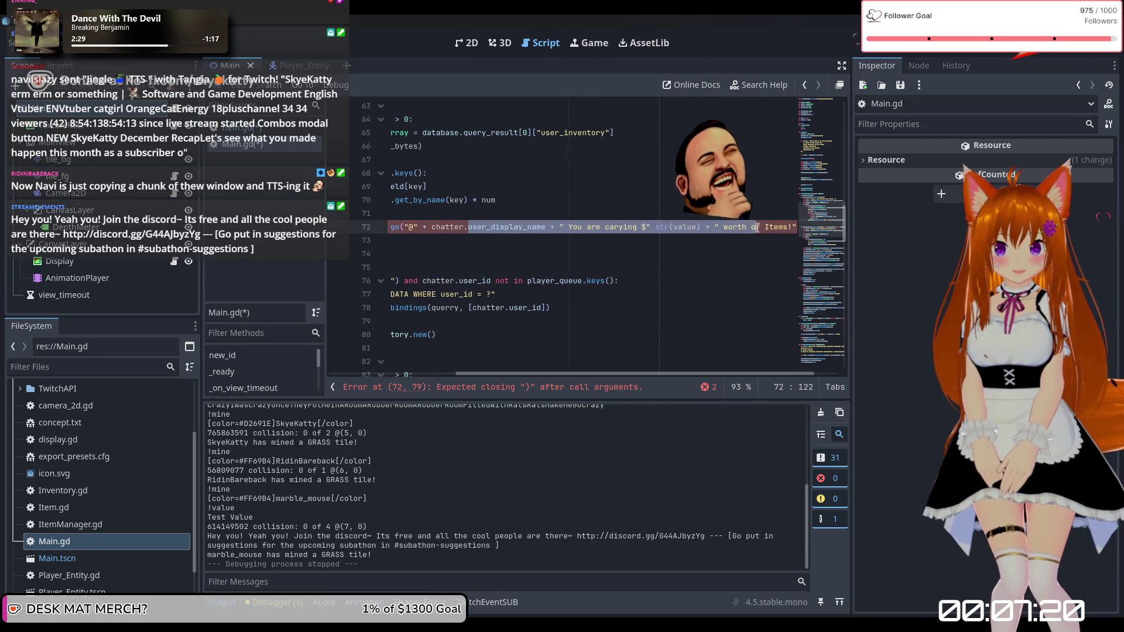
left_click(707, 240)
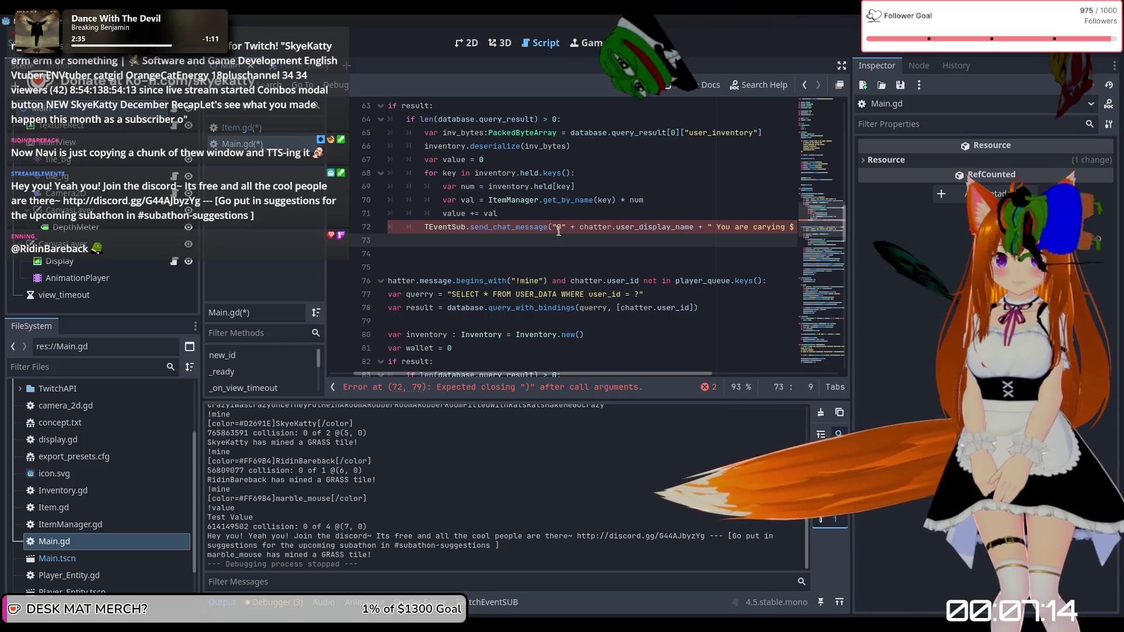
left_click_drag(556, 228, 774, 228)
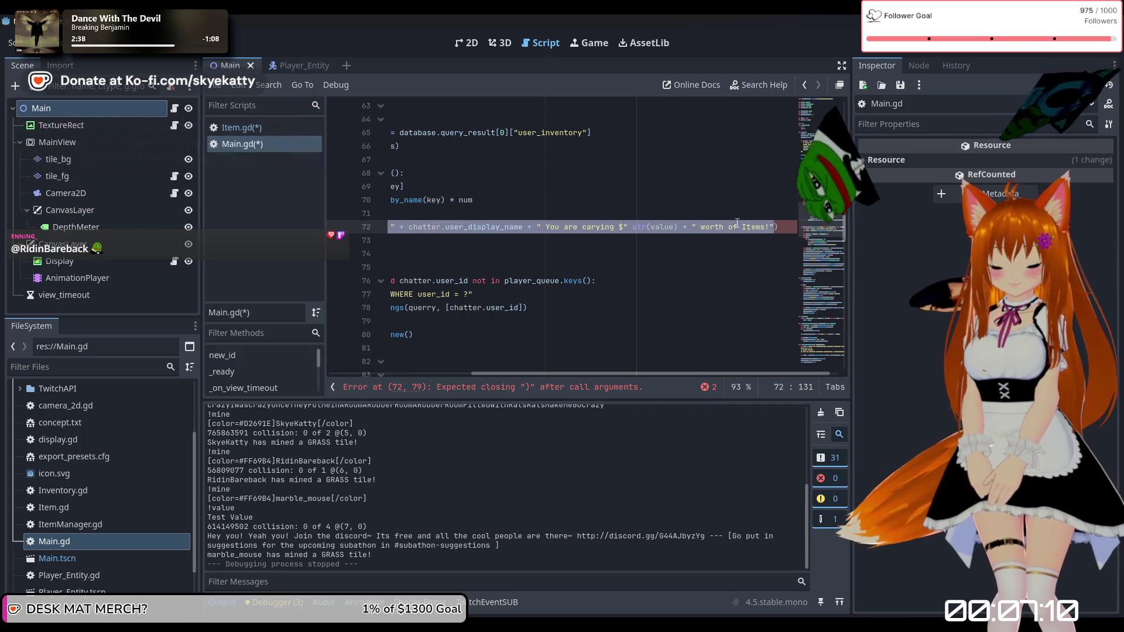
key("BackSpace")
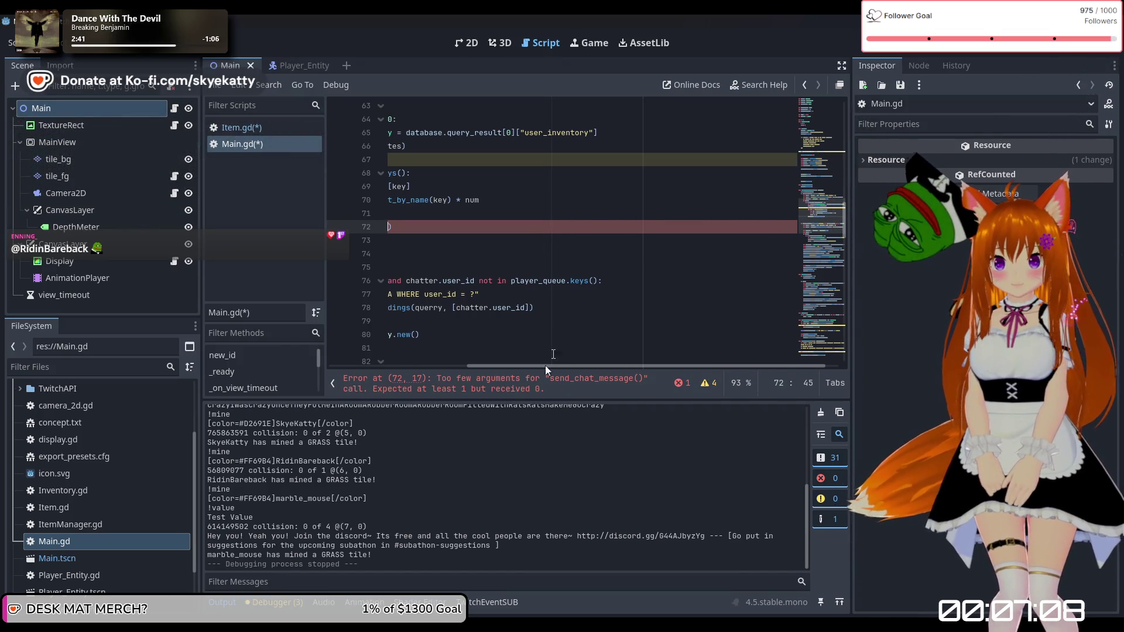
left_click_drag(546, 368, 378, 380)
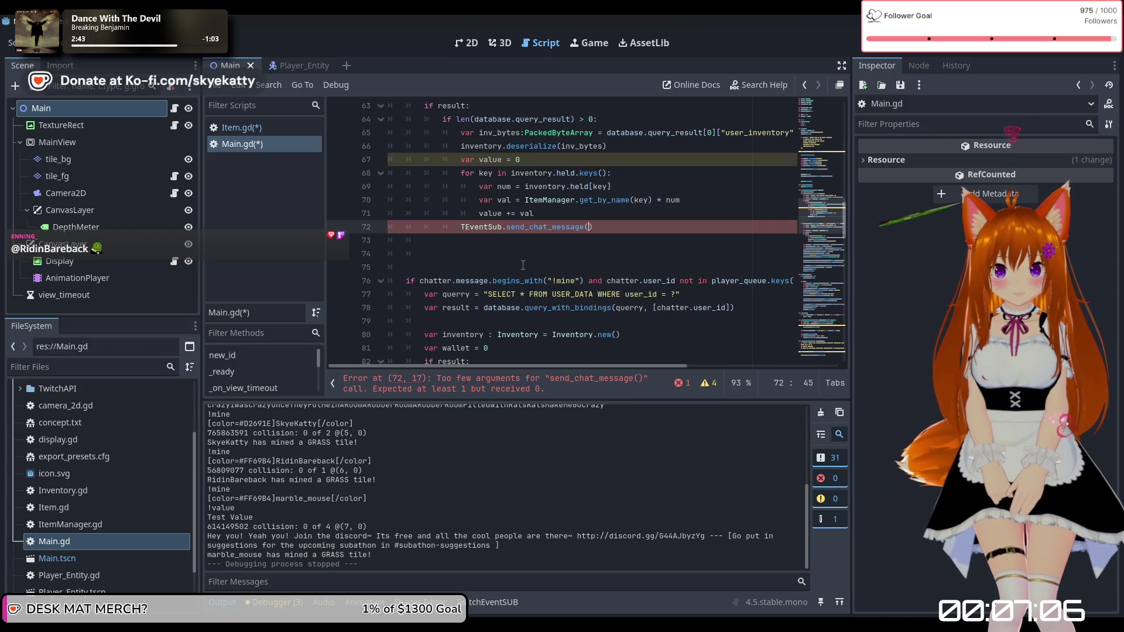
left_click(585, 210)
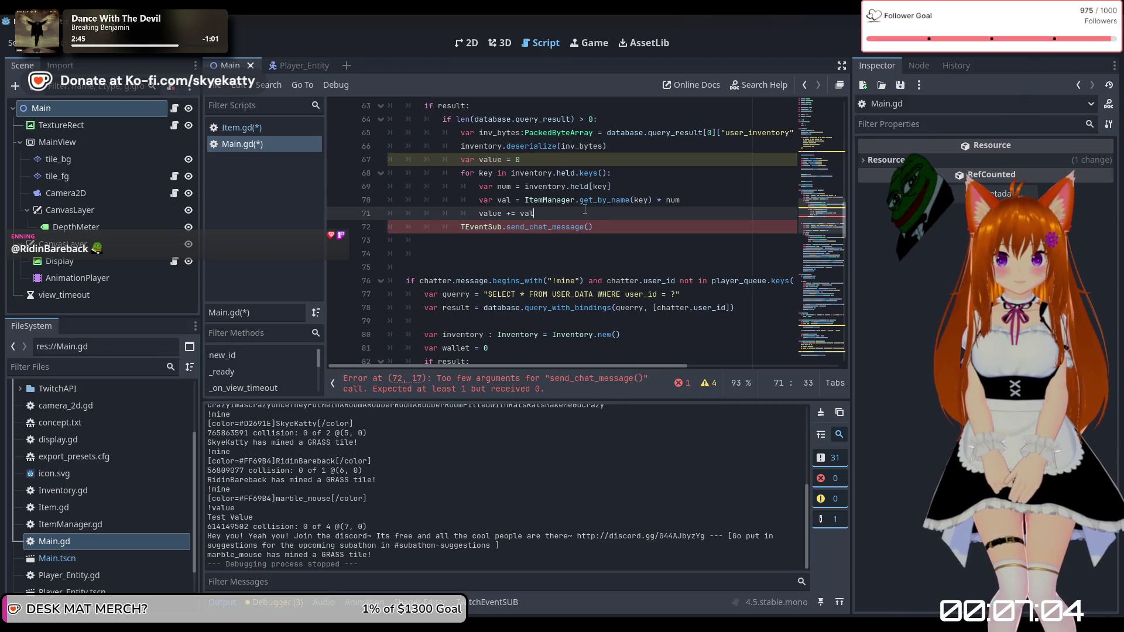
Step: After value += val, build 'string = "@" + chatter.user_display_name + " You are carying $" str(value)...'
key("Return")
type("s")
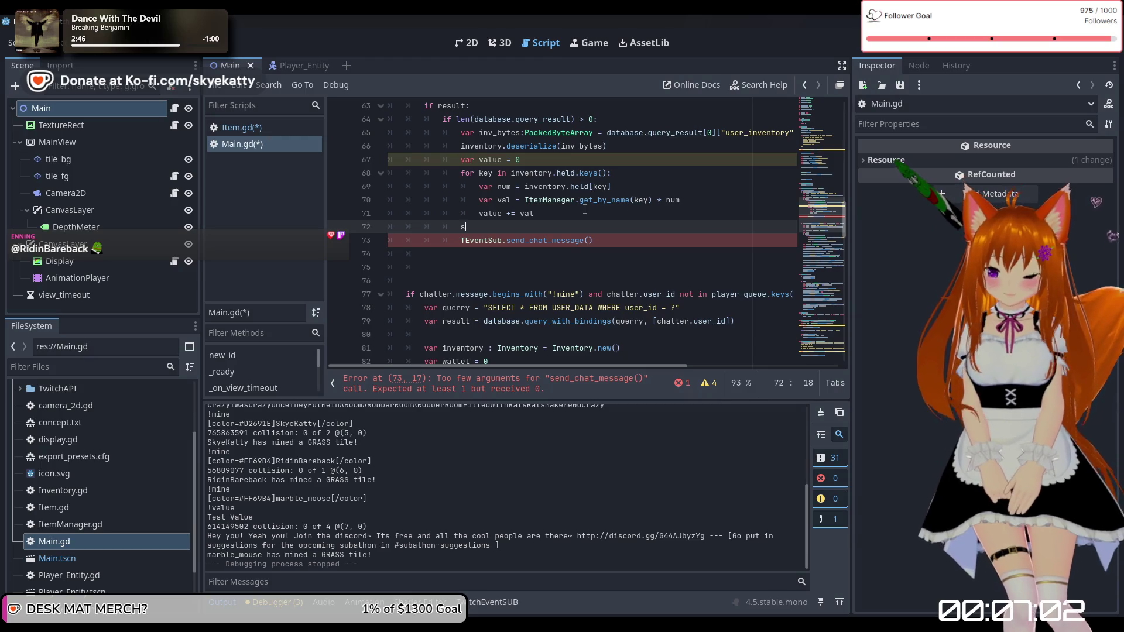
key("BackSpace")
type("ca")
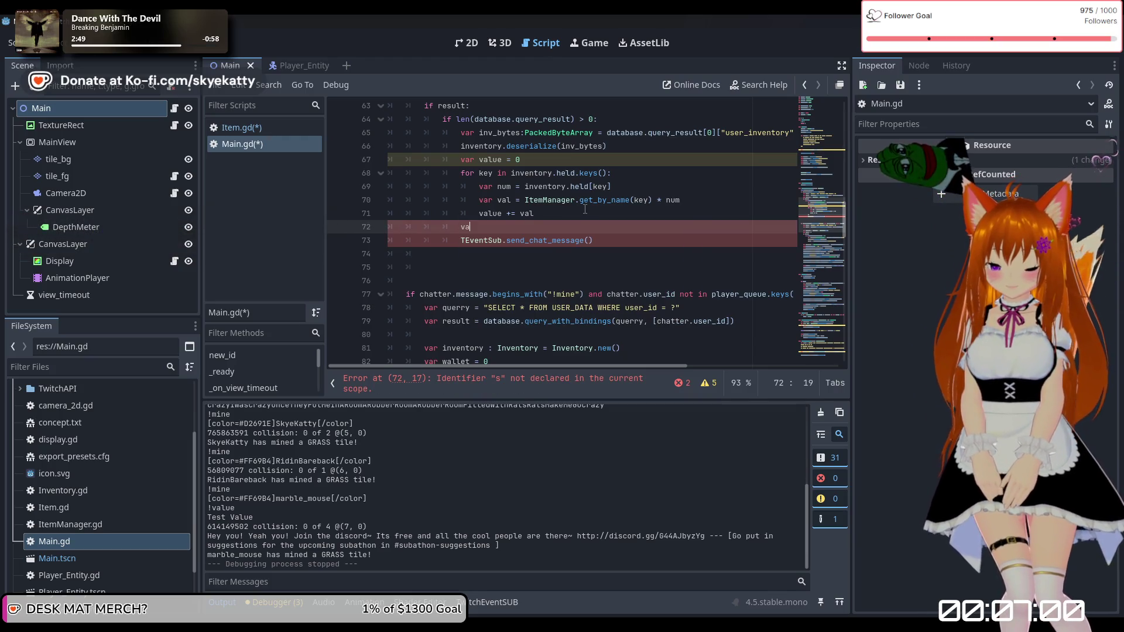
type("r string ")
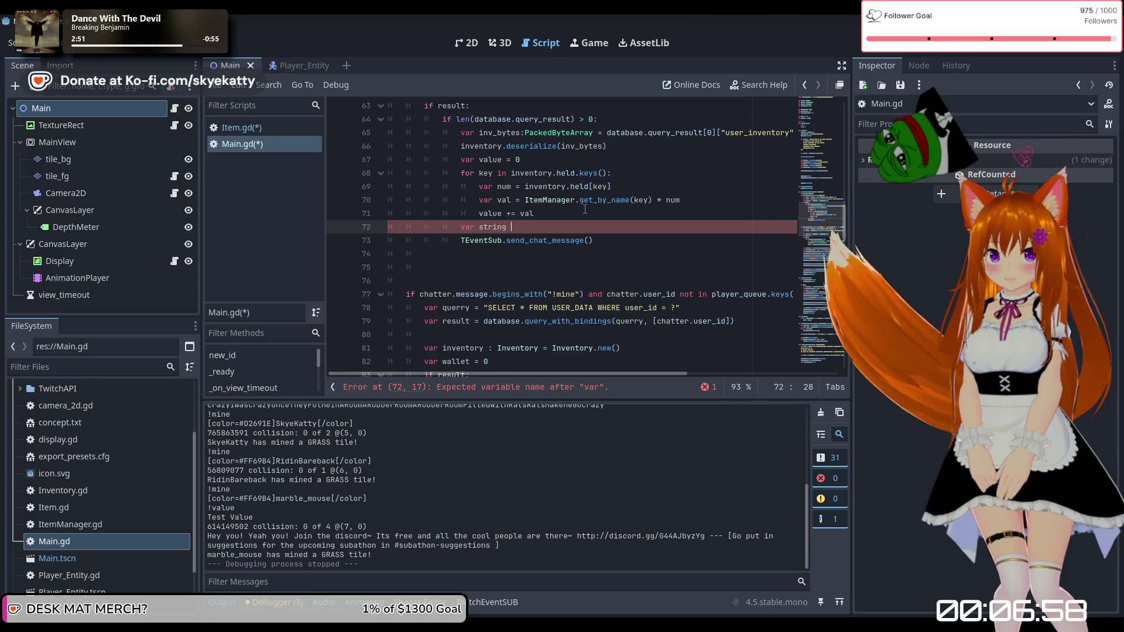
type("= \"@\" + chatter.user_display_name + \" You are carying $\" str(value) + \" worth of Items!\"")
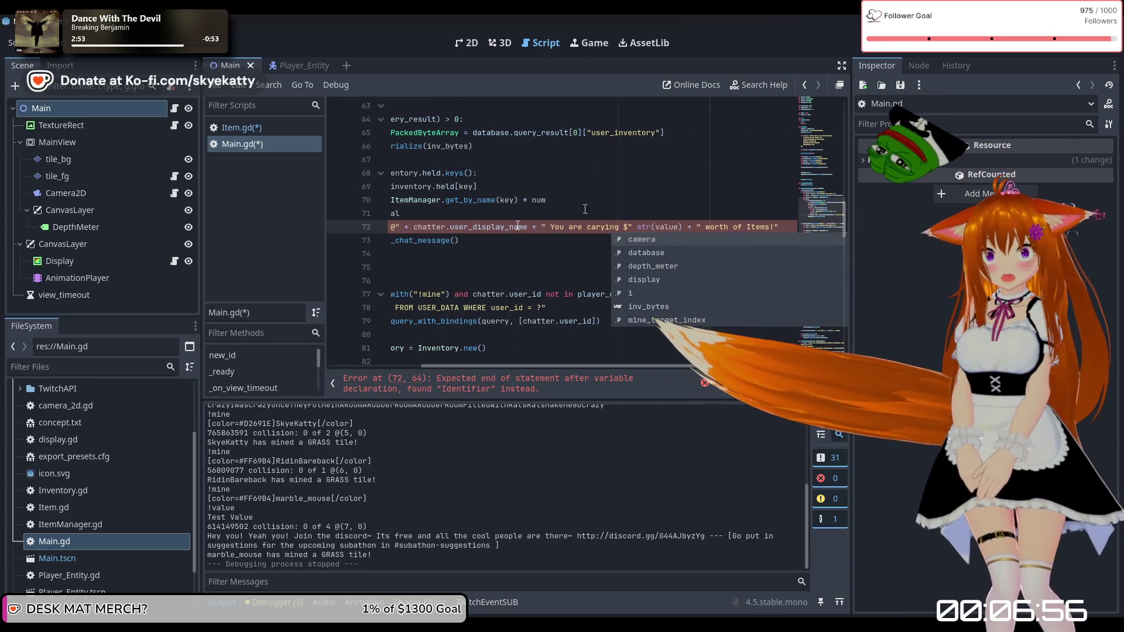
Step: Pass string into the send_chat_message() call, clearing the errors
left_click(585, 243)
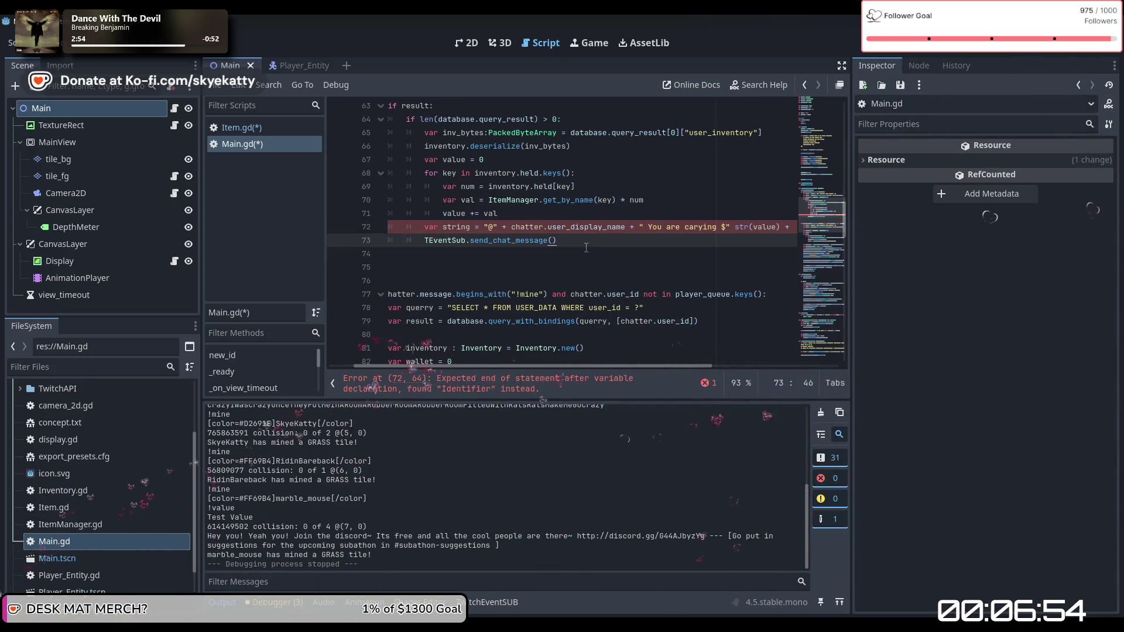
scroll(529, 230, "up", 1)
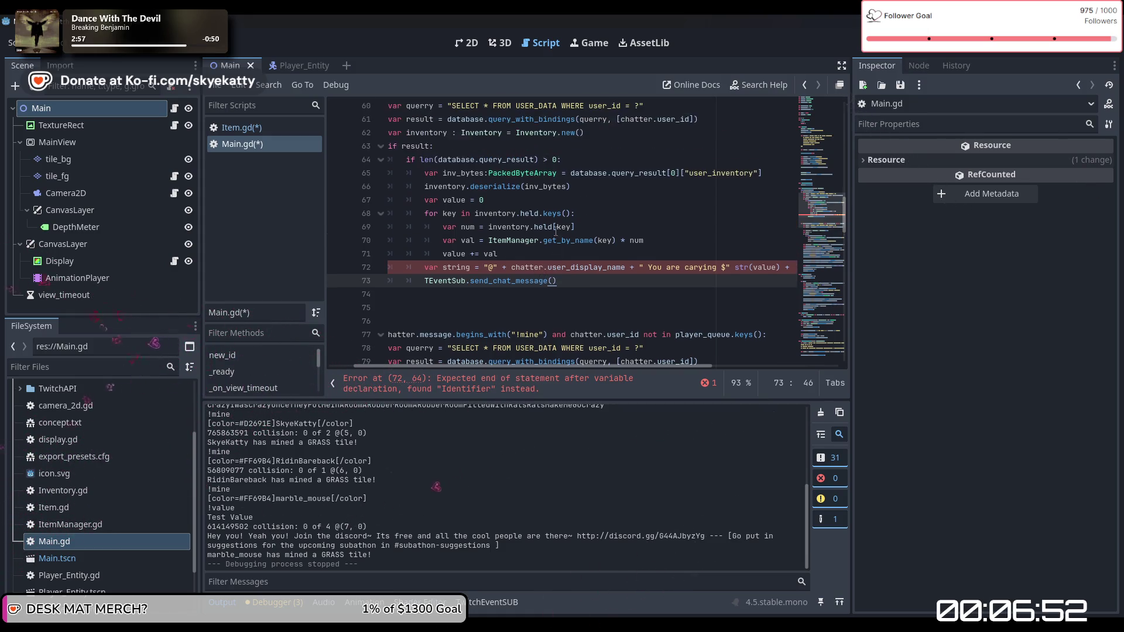
scroll(555, 230, "up", 2)
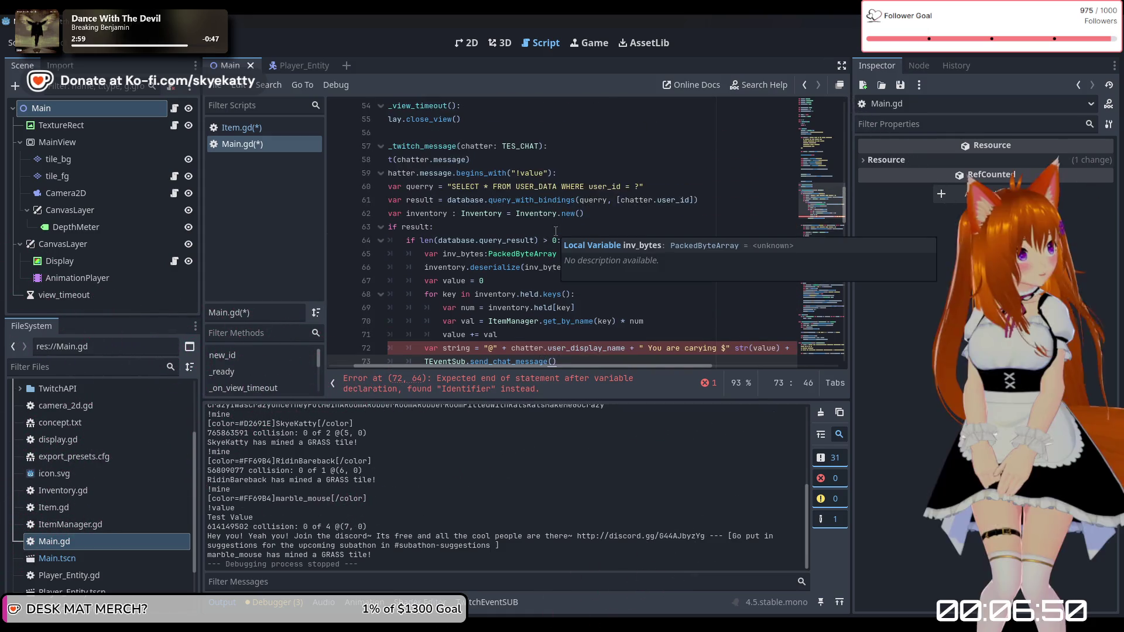
scroll(555, 230, "down", 2)
left_click(603, 268)
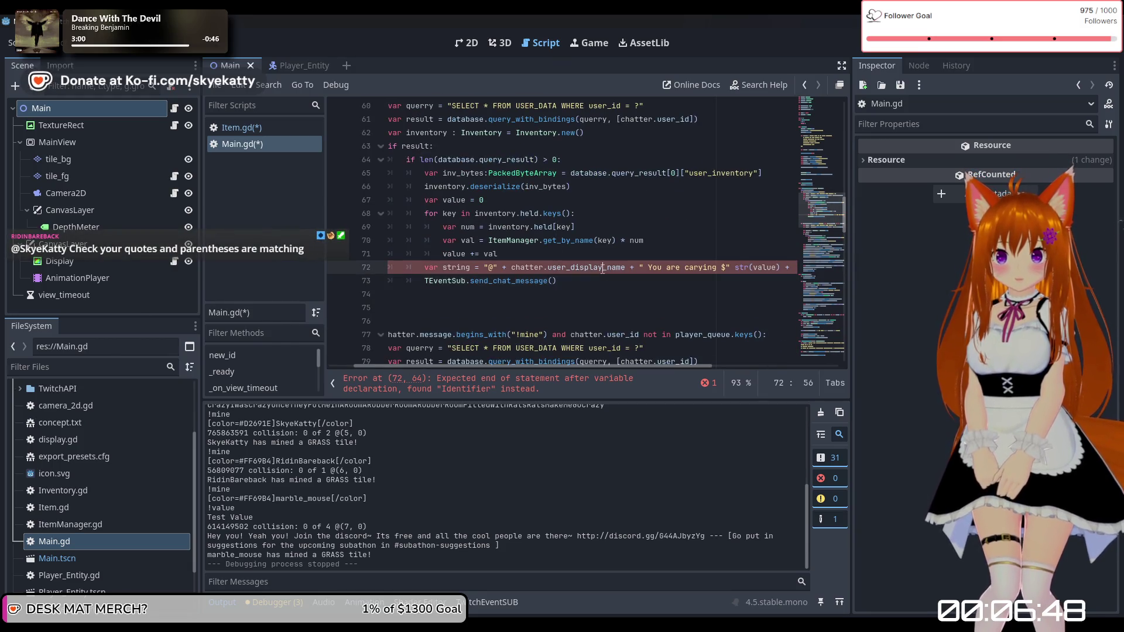
mouse_move(602, 269)
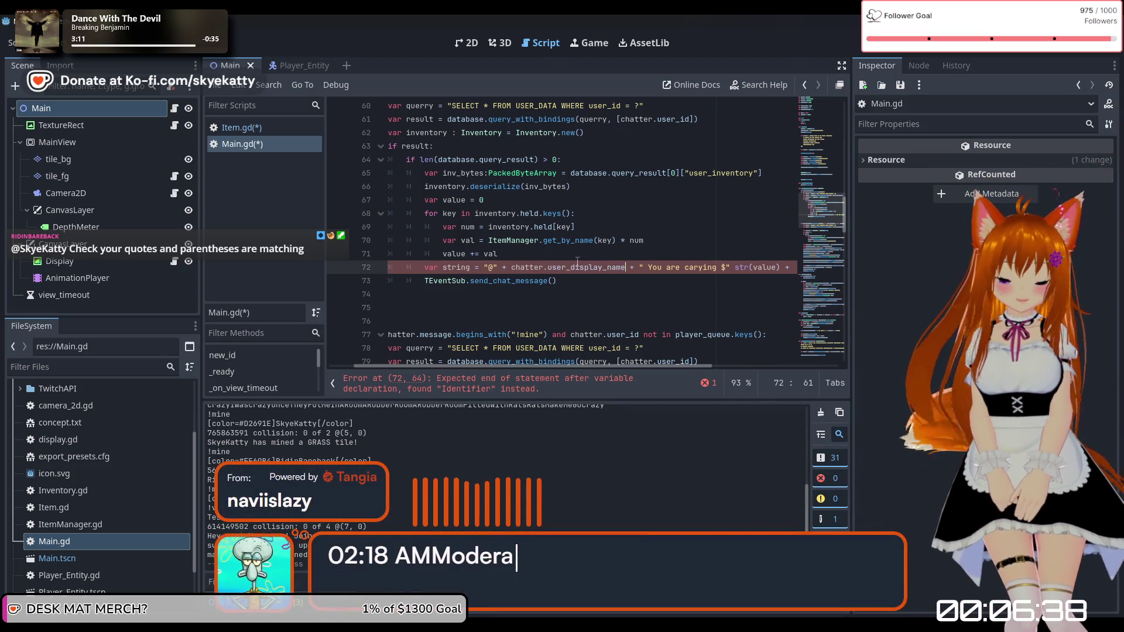
key("Right")
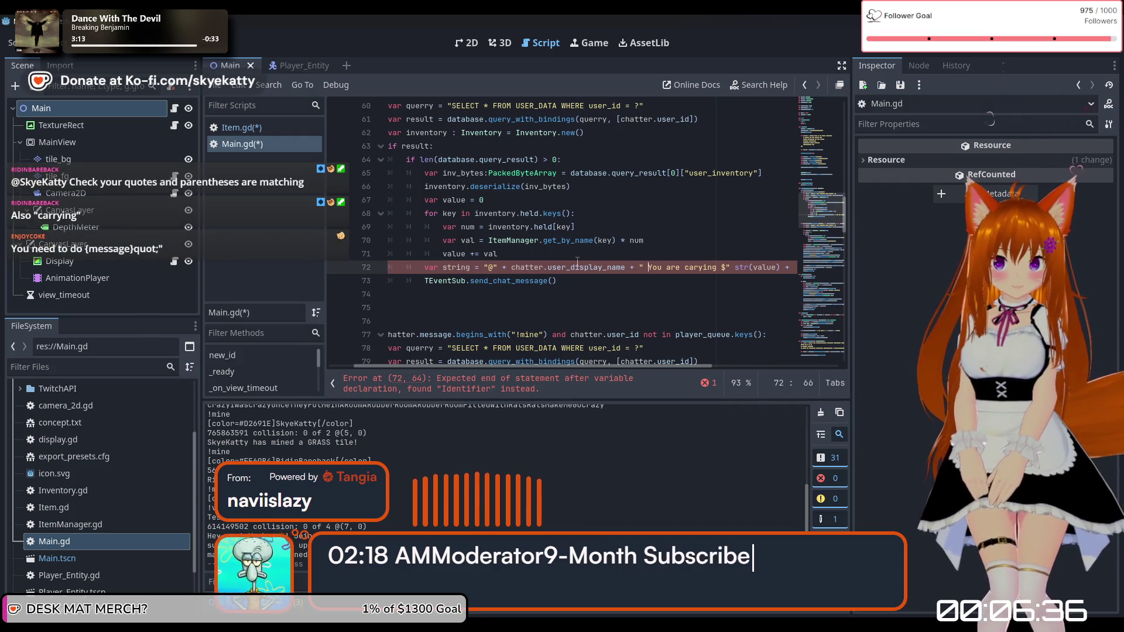
key("Right")
key("Right")
key("Right")
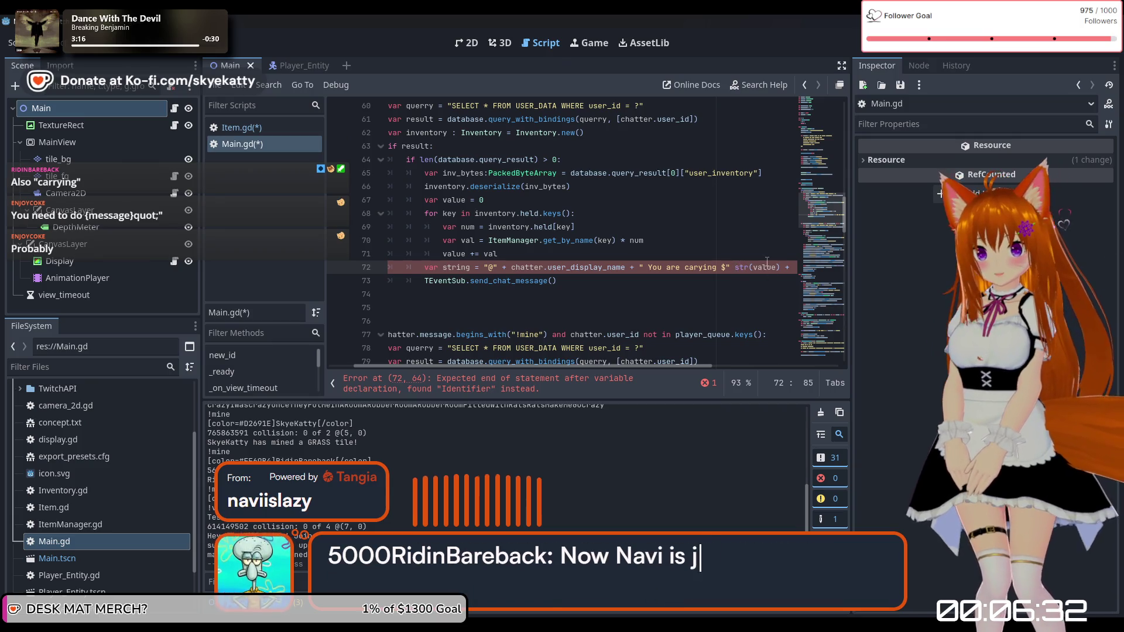
left_click(583, 286)
type("string")
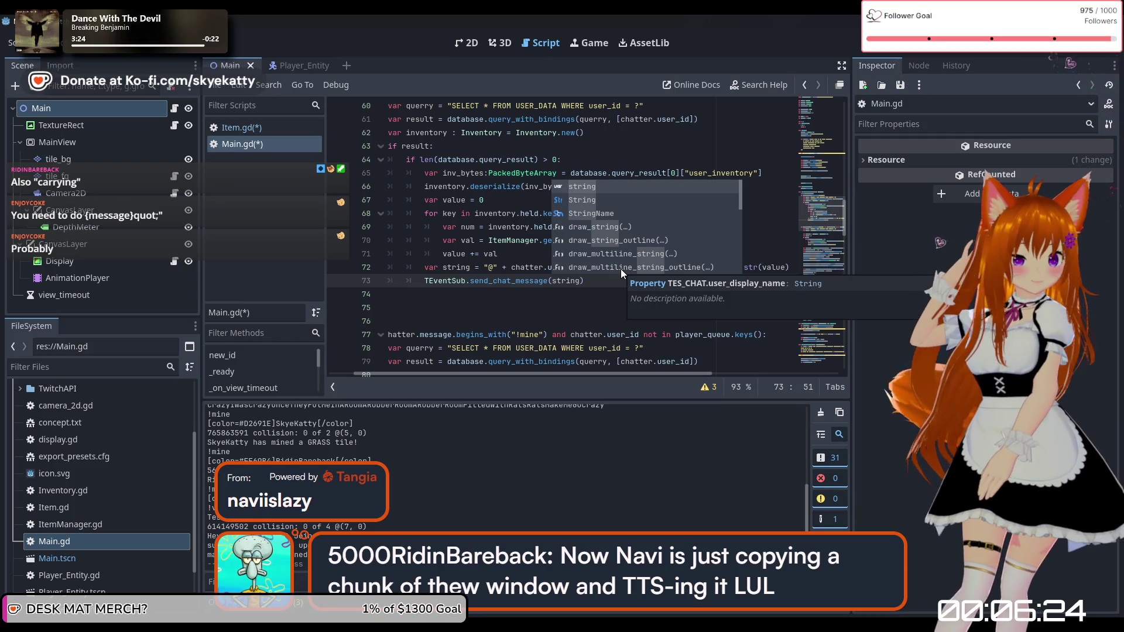
left_click(452, 290)
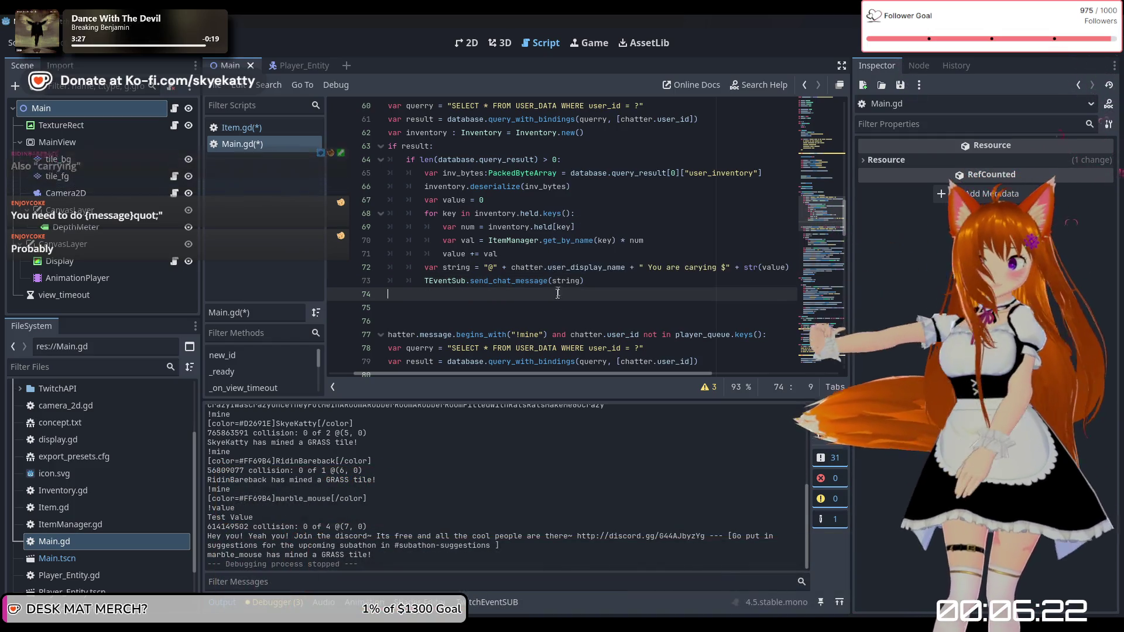
Step: Remove the empty line 76 after the !value block, then save and run the project
key("Down")
key("Down")
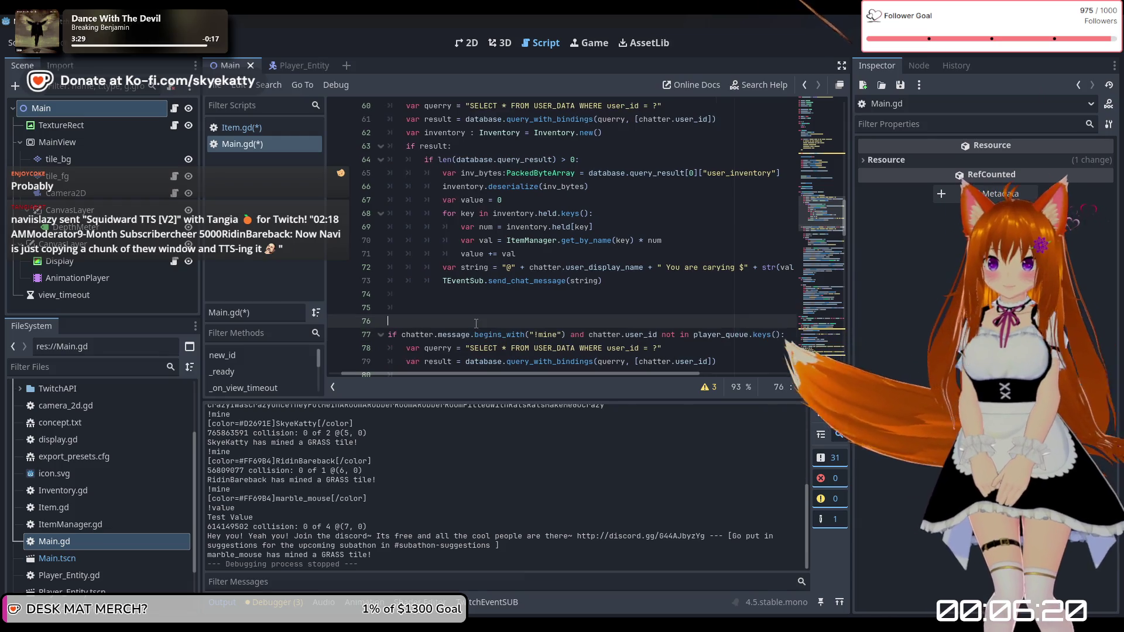
scroll(445, 316, "up", 2)
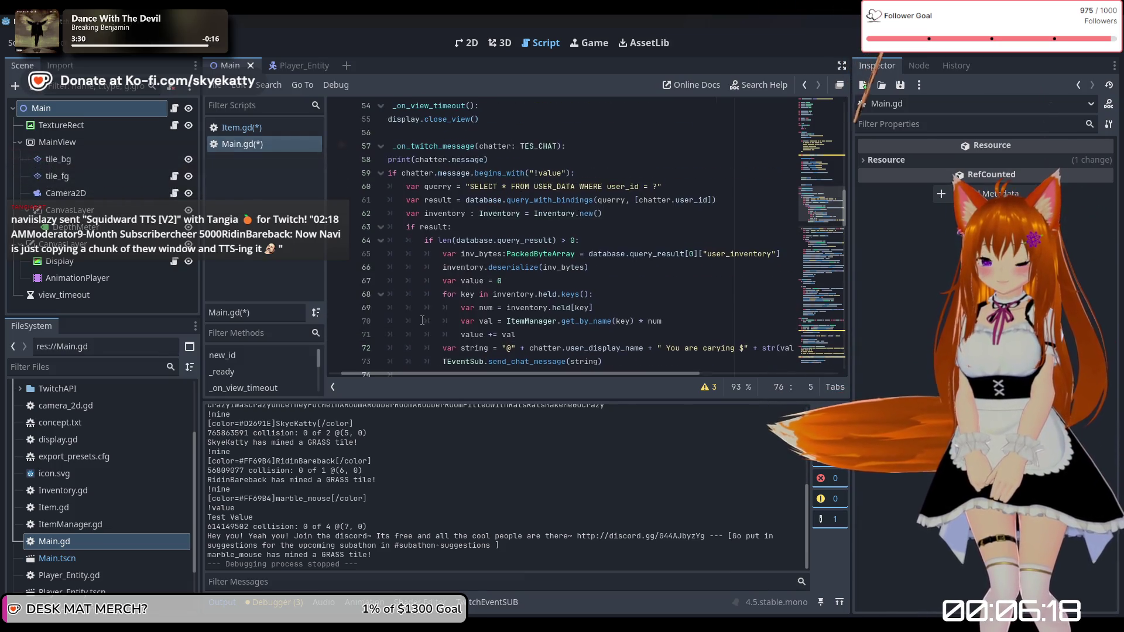
scroll(422, 321, "down", 2)
scroll(418, 322, "left", 1)
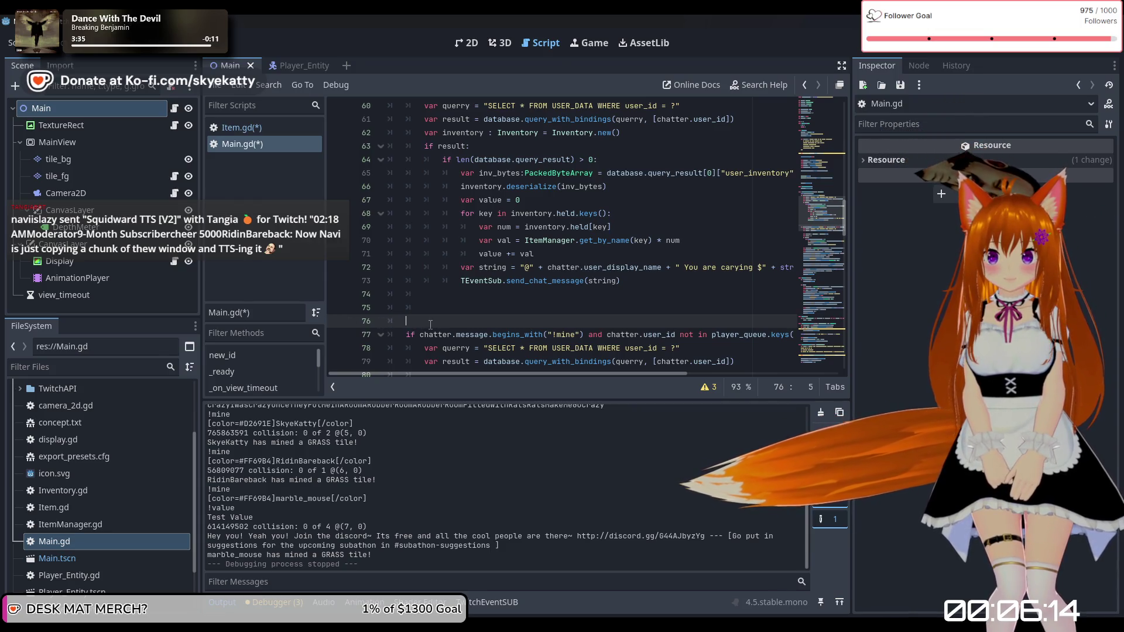
key("BackSpace")
key("BackSpace")
key("BackSpace")
key("BackSpace")
key("BackSpace")
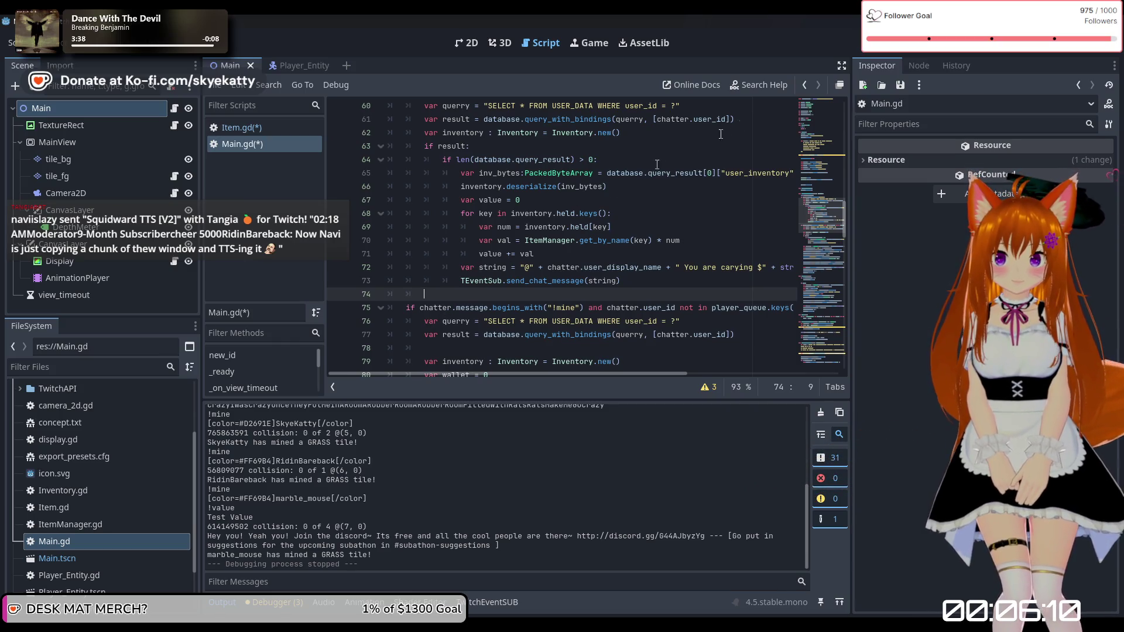
left_click(922, 51)
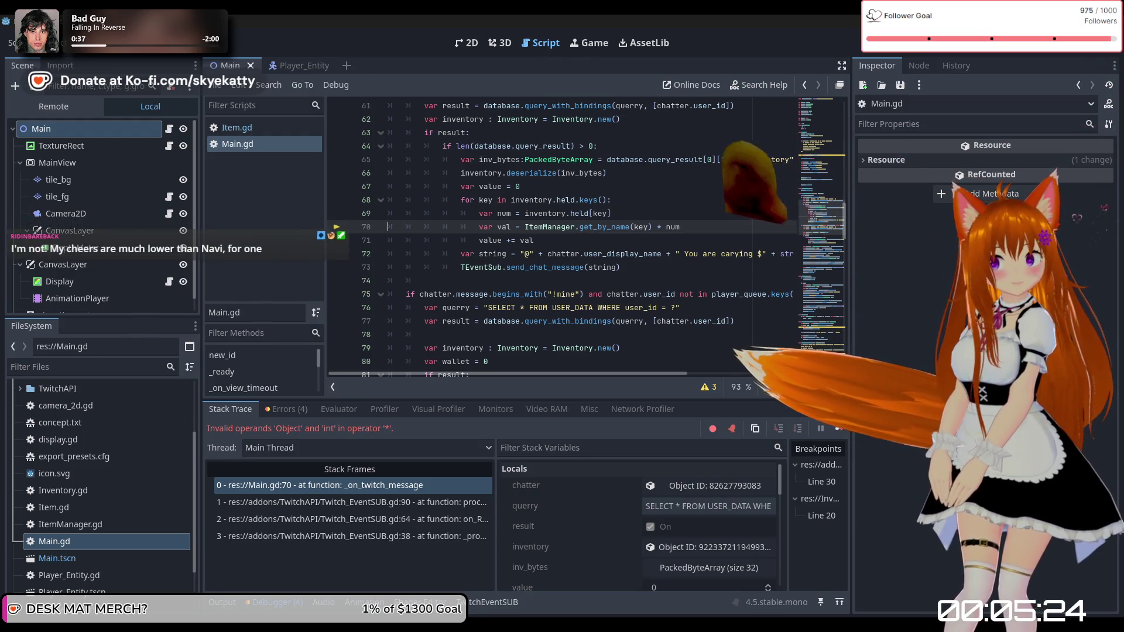
Step: Stop the debugger, change line 70 to get_by_name(key).value * num, and rerun with F5
key("F8")
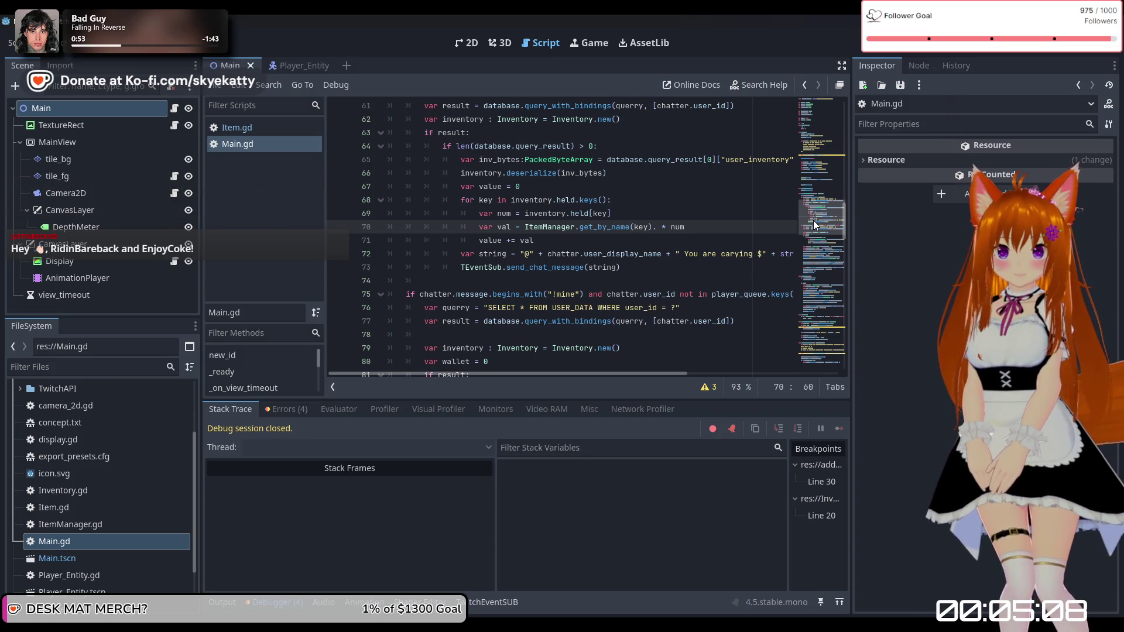
type("value")
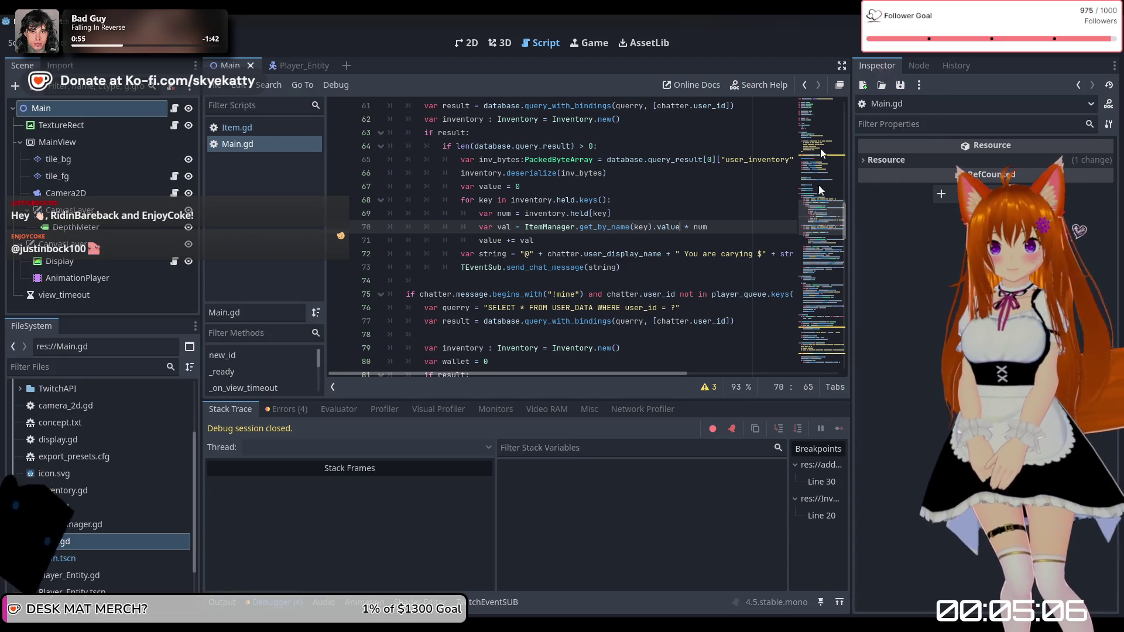
key("F5")
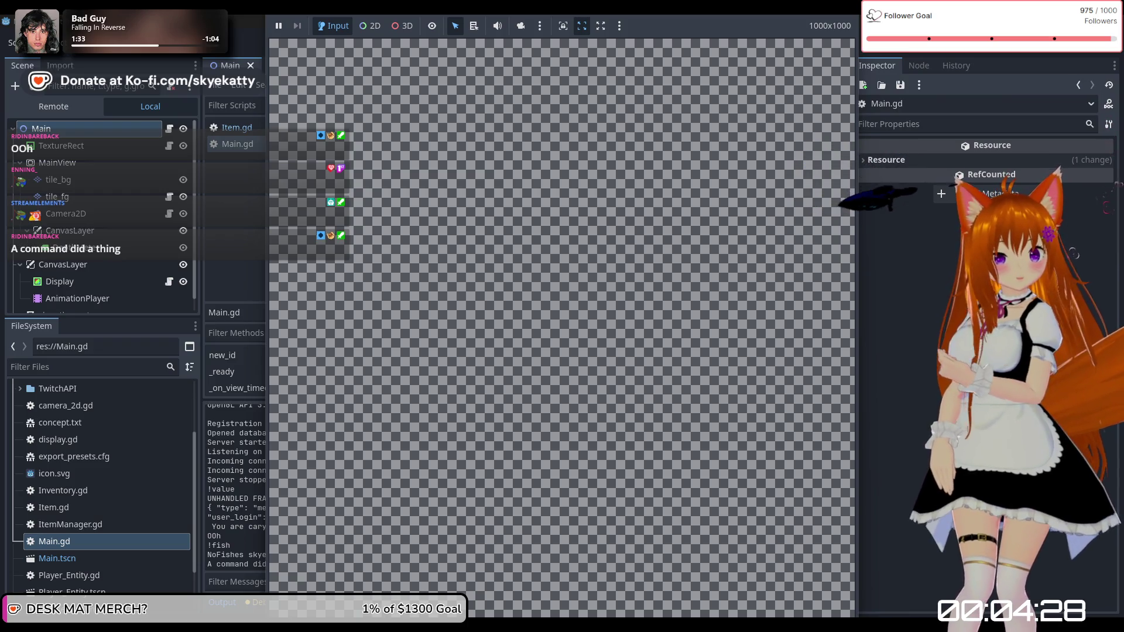
Step: Close the test game window showing $80 worth of items and open the Project menu
left_click(979, 51)
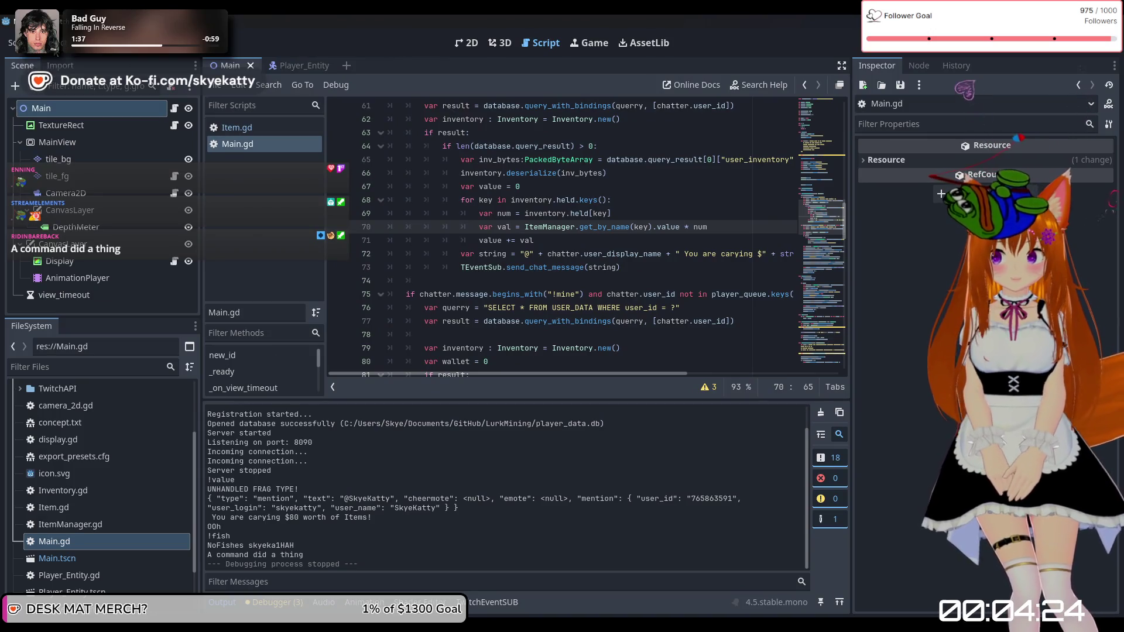
left_click(49, 43)
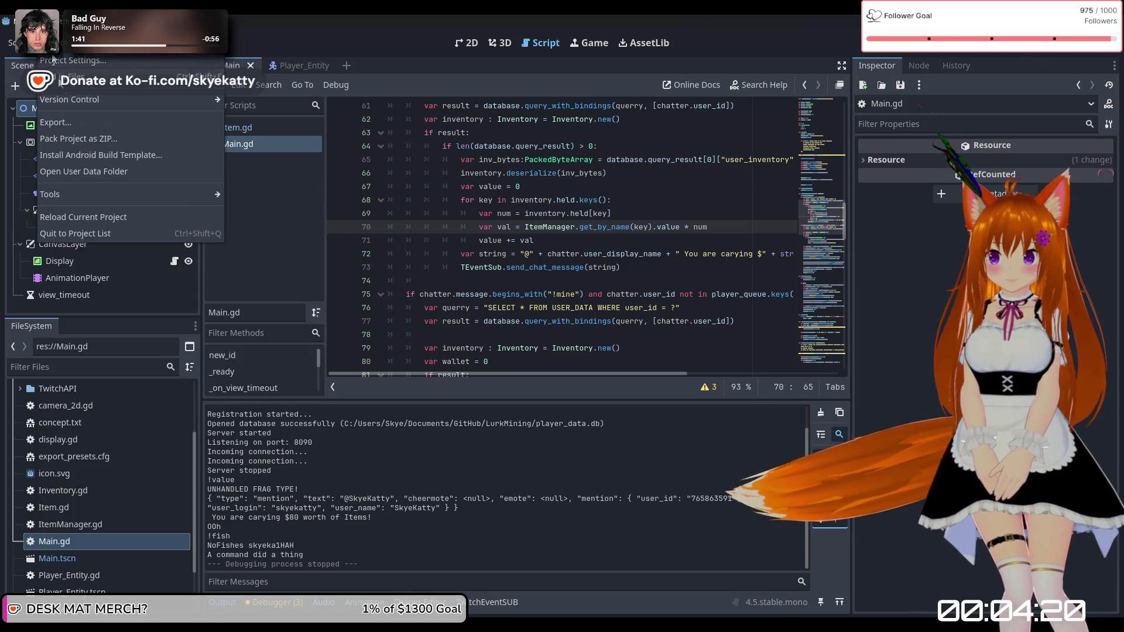
Step: Re-export the Windows Desktop build over Twitch Miners.exe, then hide the editor to show the desktop
left_click(440, 49)
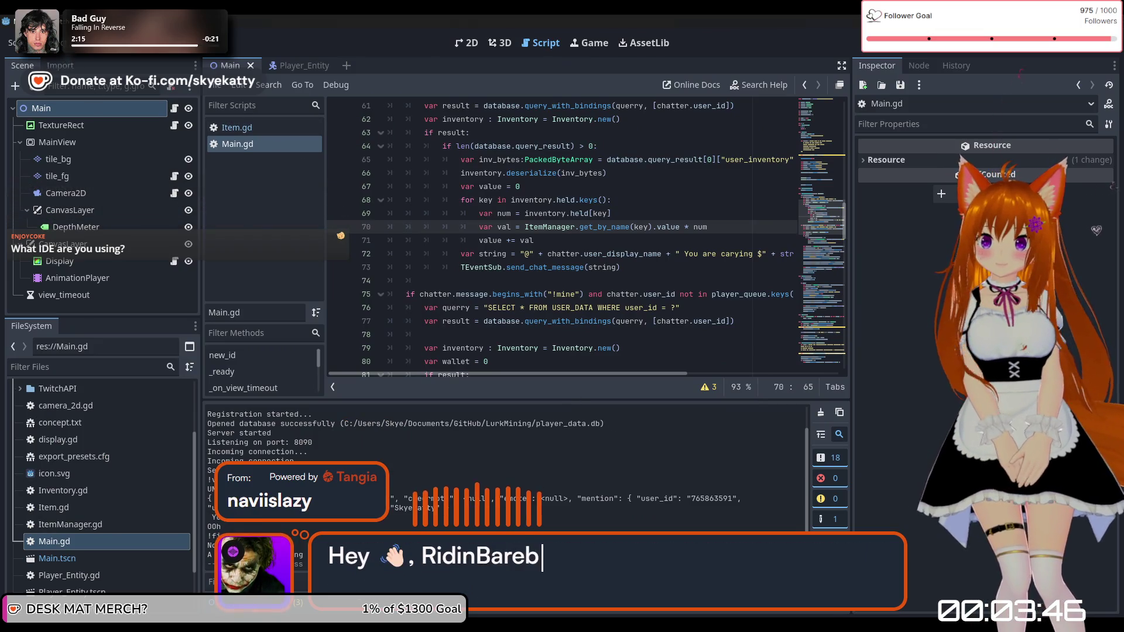
left_click(48, 22)
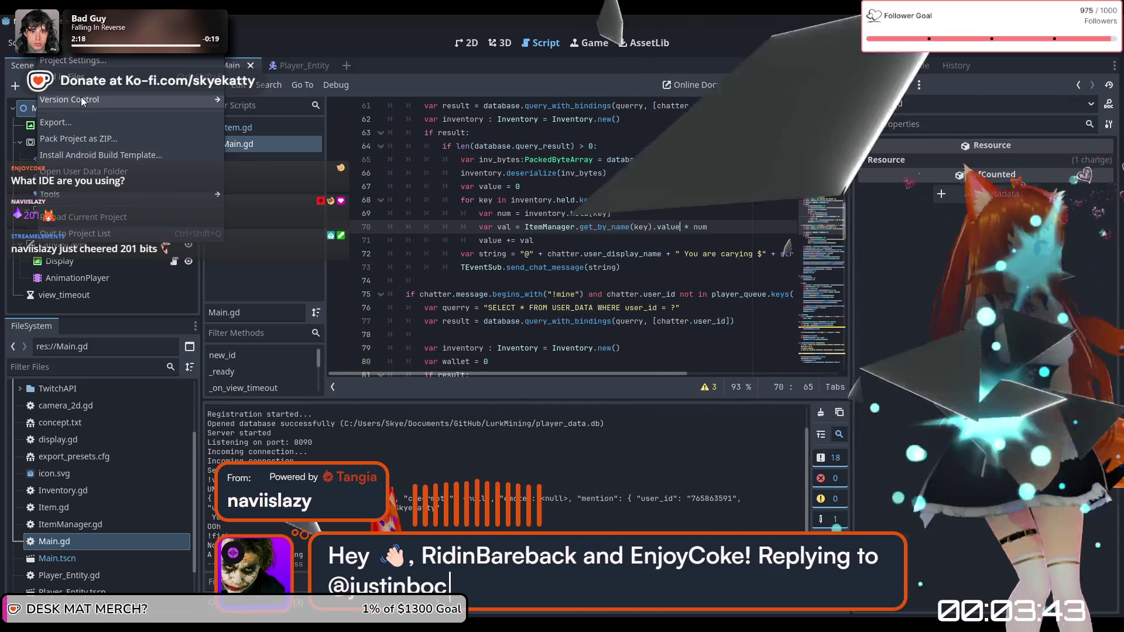
mouse_move(65, 101)
left_click(85, 122)
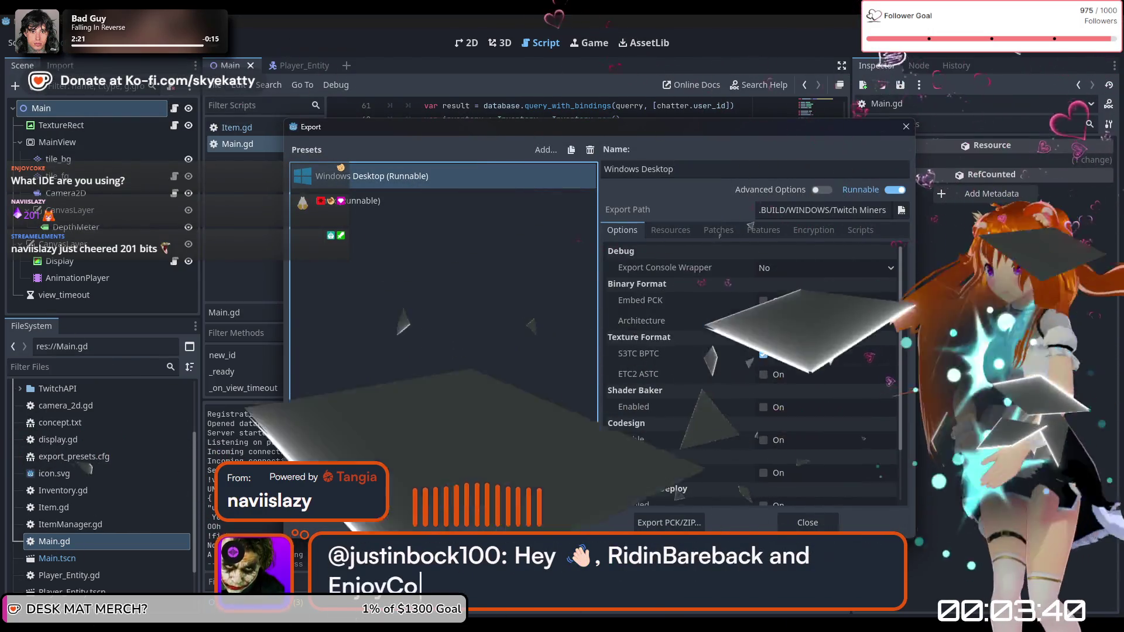
left_click(527, 522)
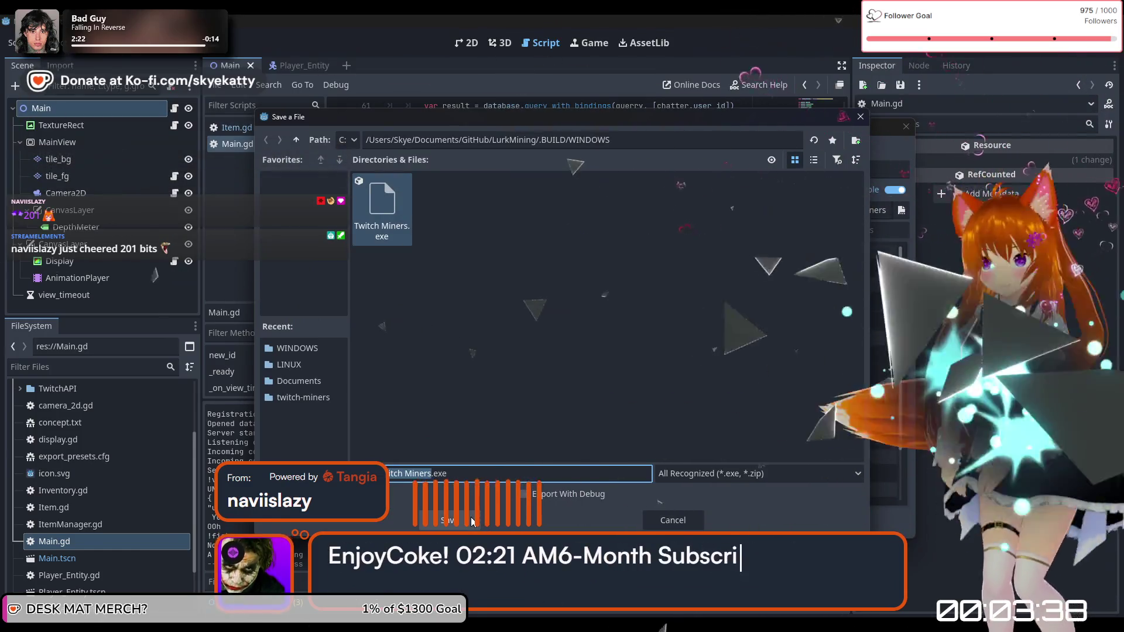
left_click(472, 521)
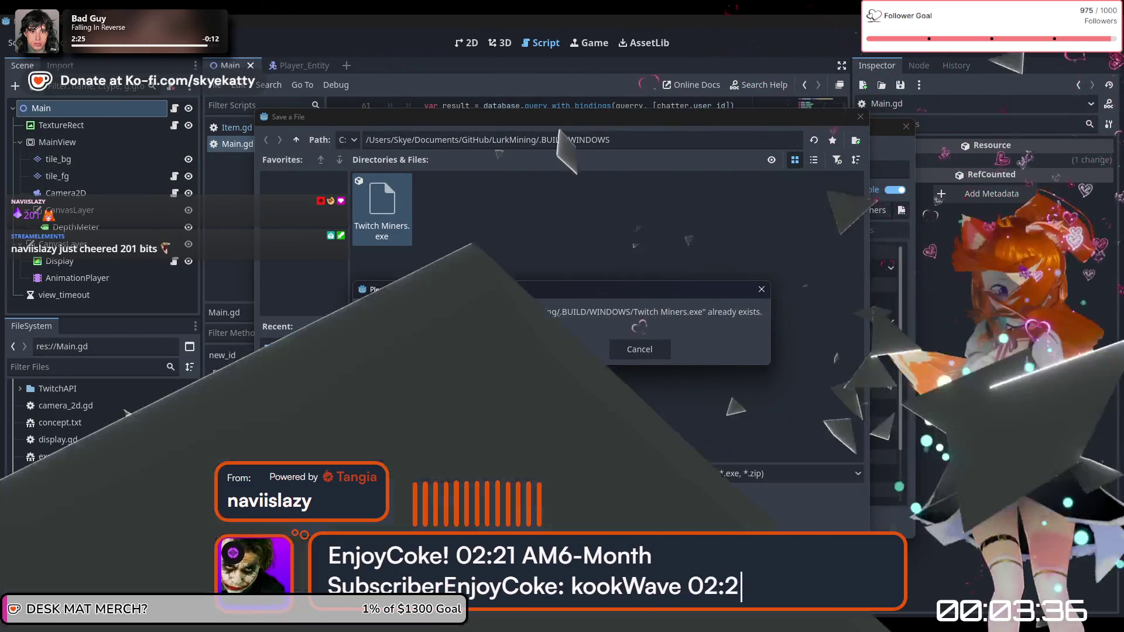
left_click(494, 349)
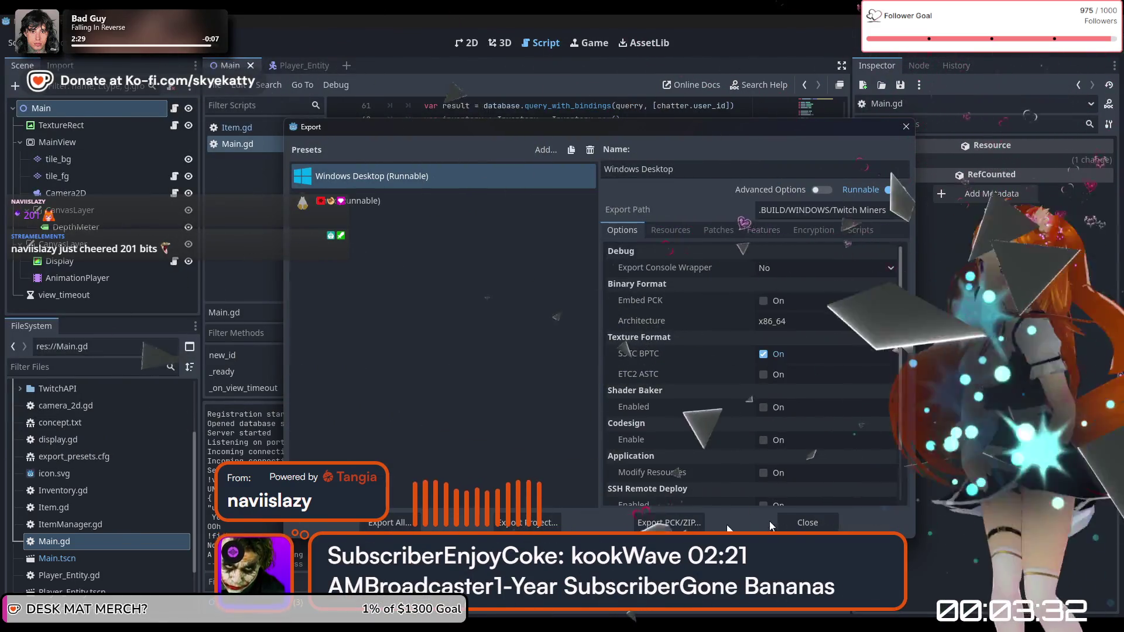
left_click(806, 522)
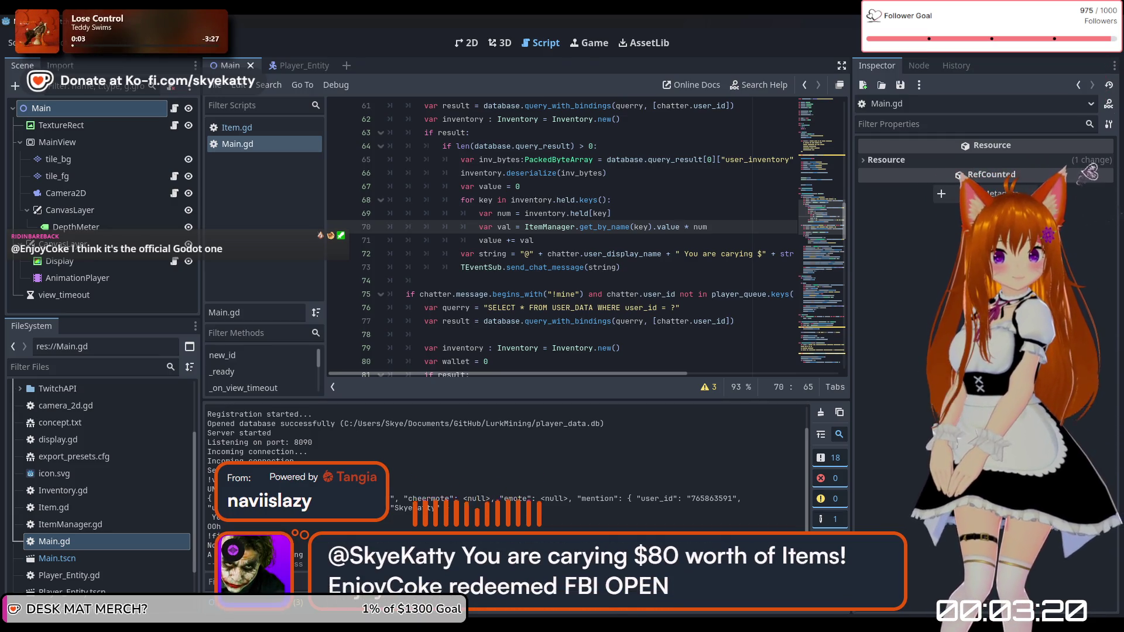
key("super+d")
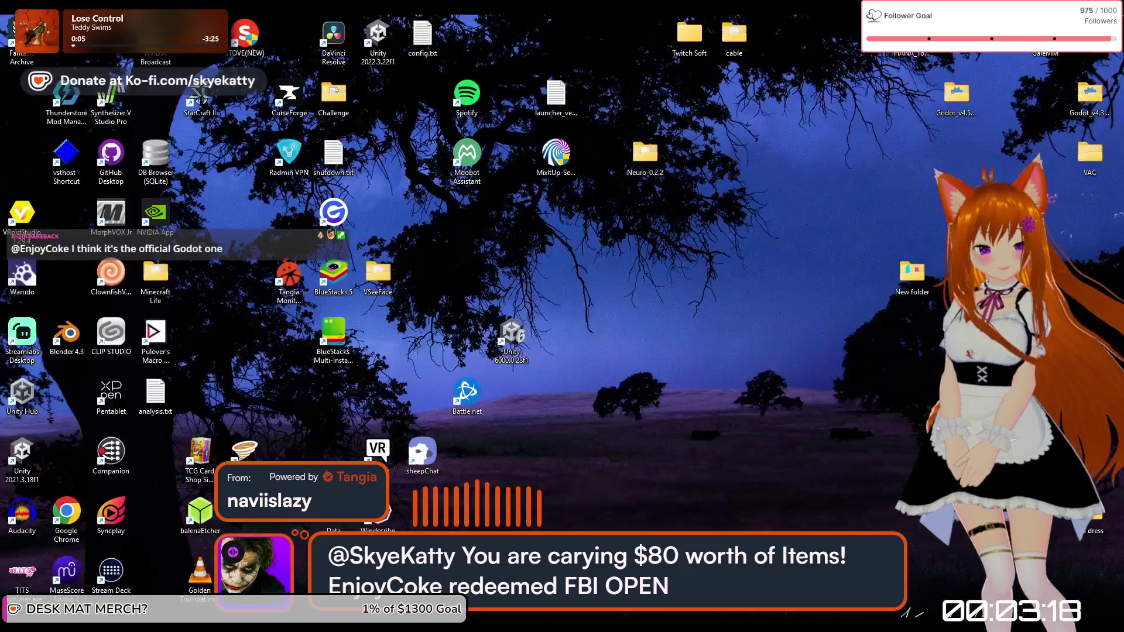
Step: Restore the Godot editor window with Main.gd using Win+D
key("super+d")
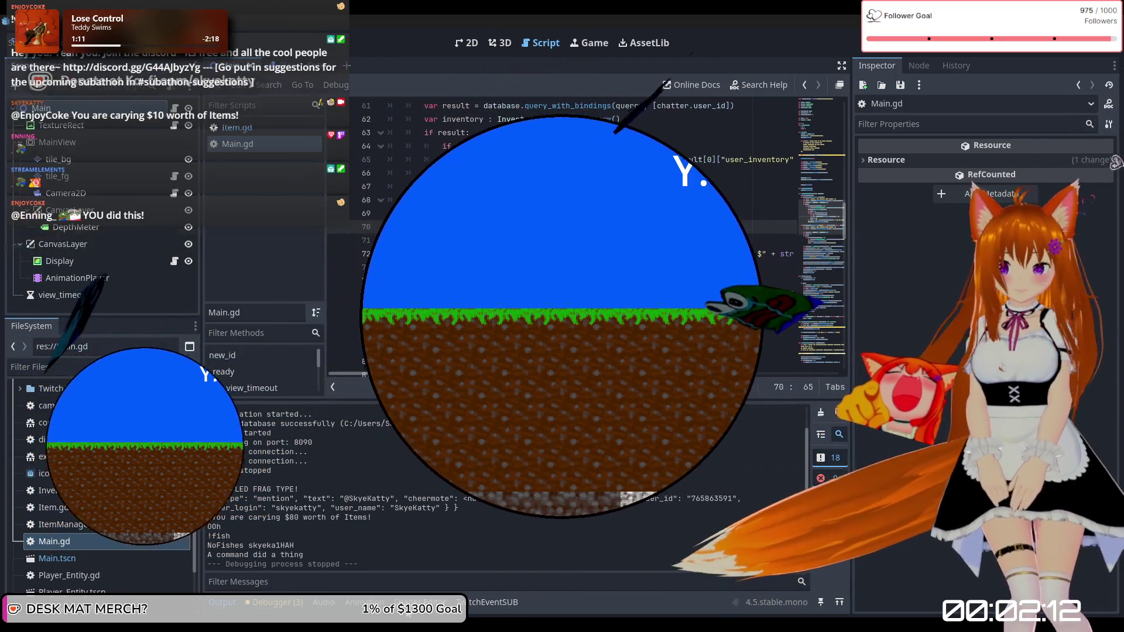
mouse_move(281, 620)
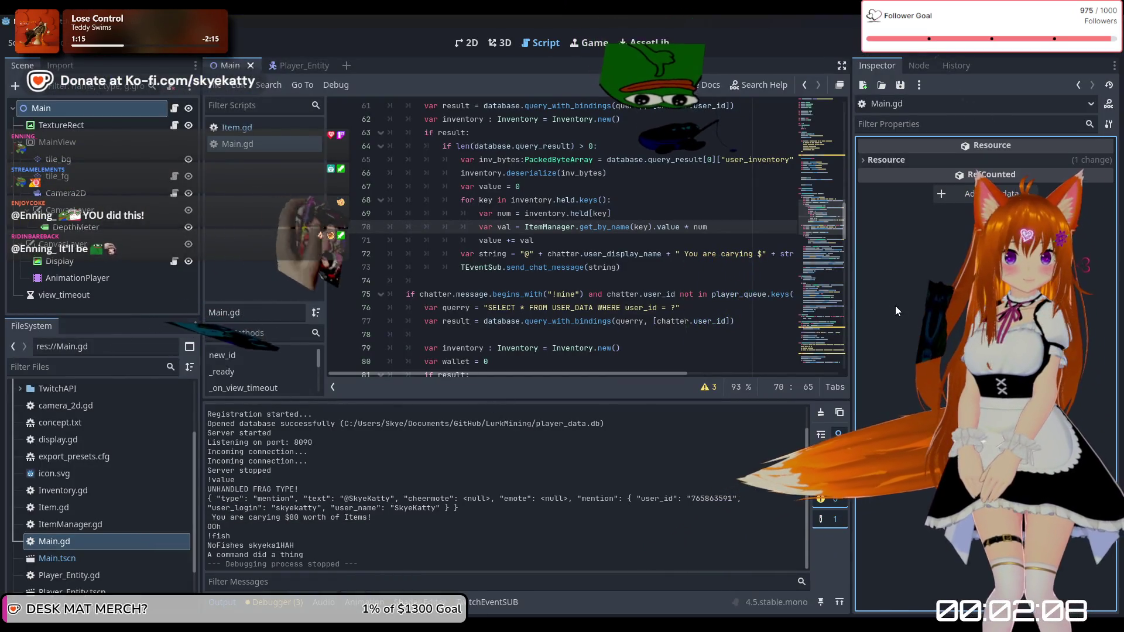
left_click(900, 196)
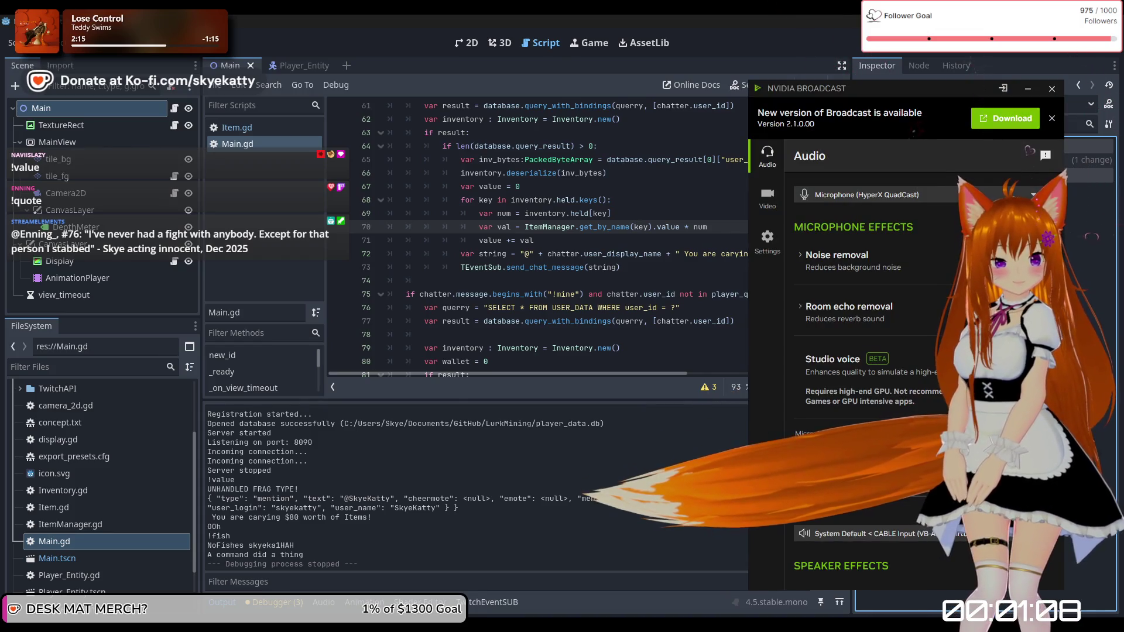
left_click(1052, 88)
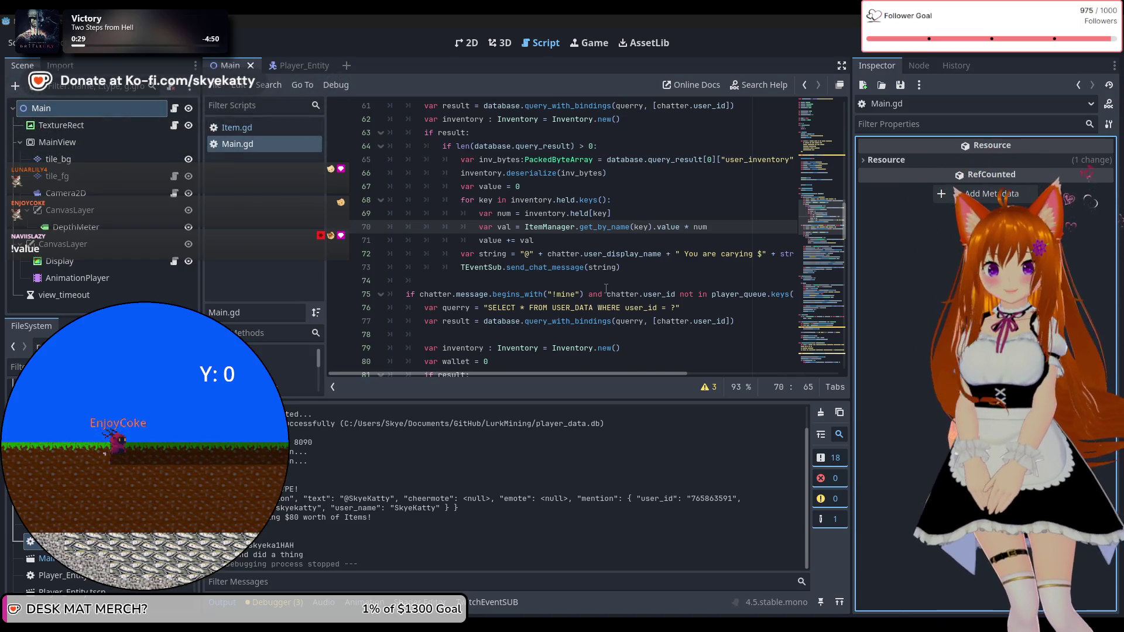
Step: Add a return statement on line 74, after the send_chat_message call
scroll(606, 287, "up", 2)
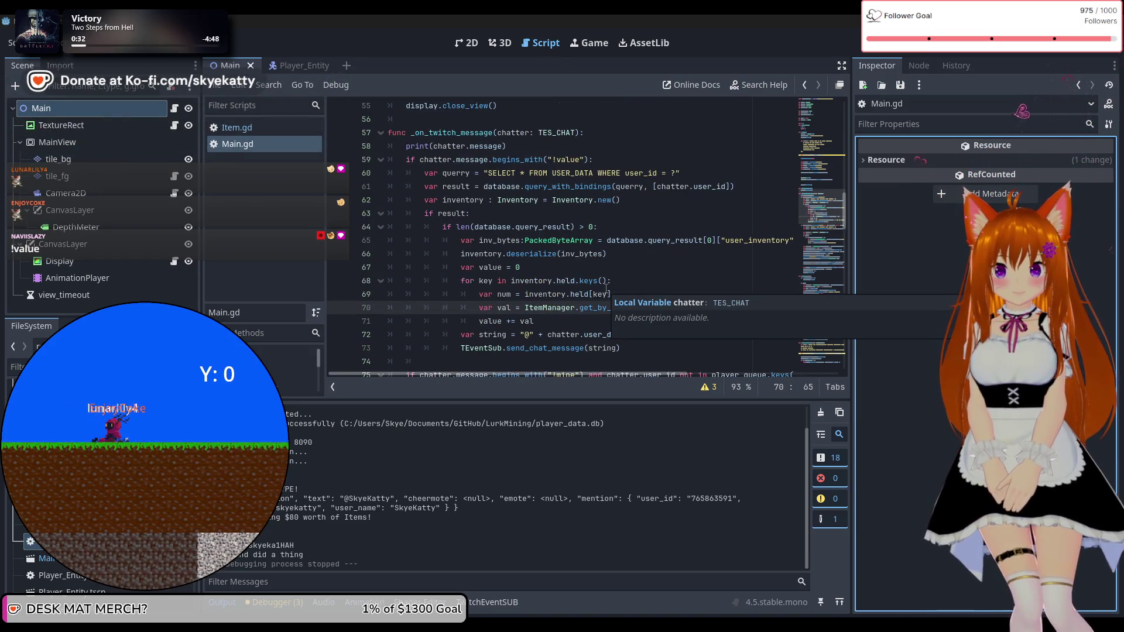
scroll(597, 287, "down", 1)
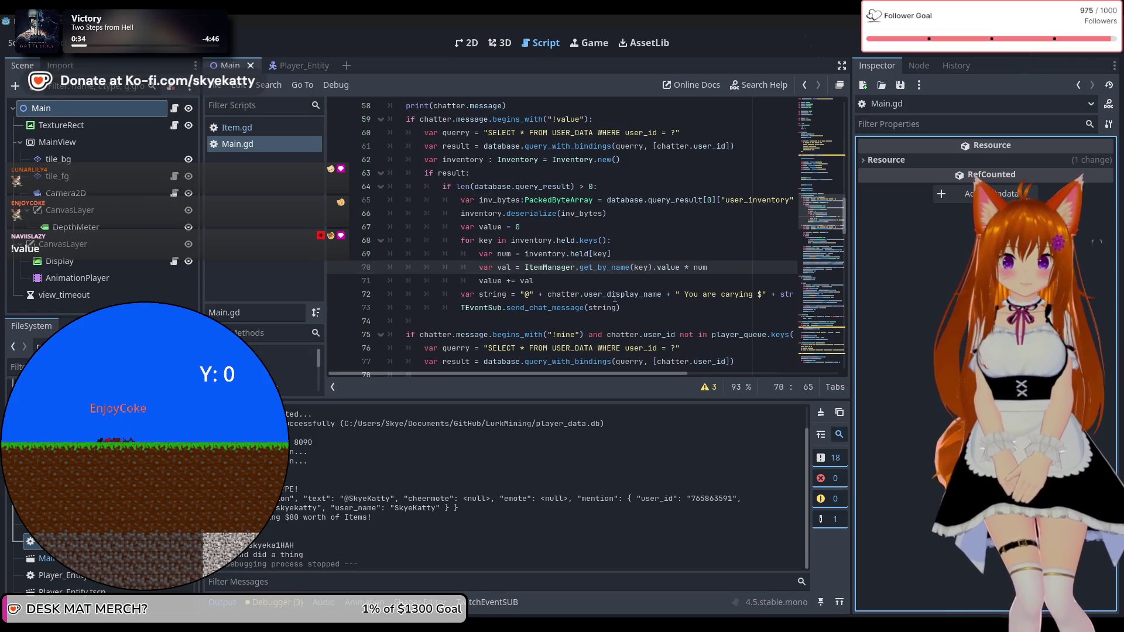
left_click(635, 308)
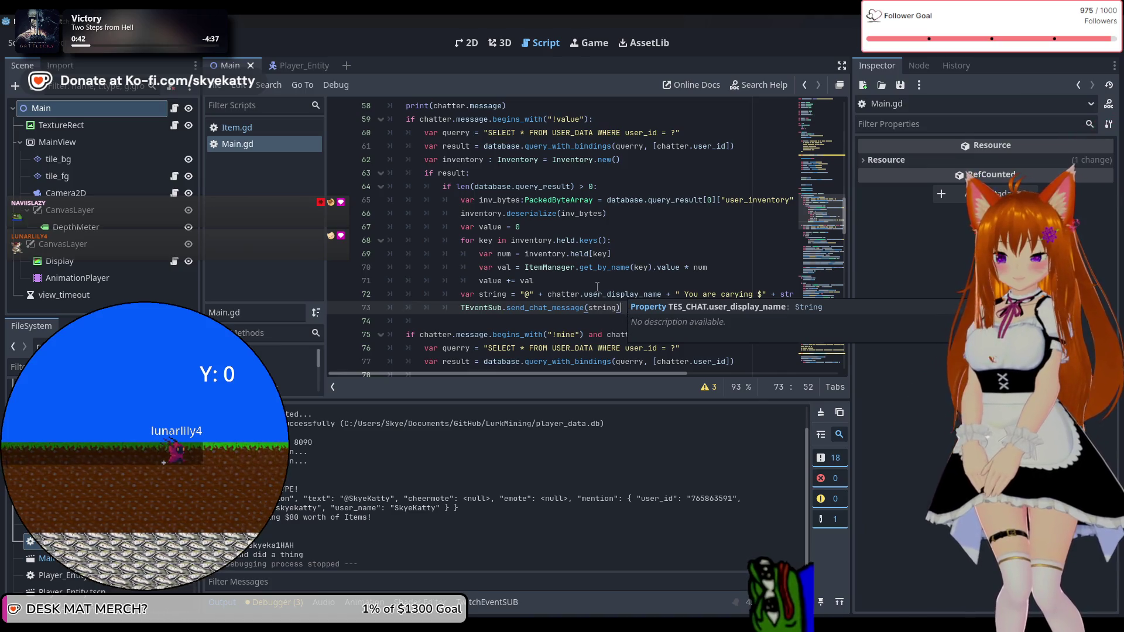
key("Return")
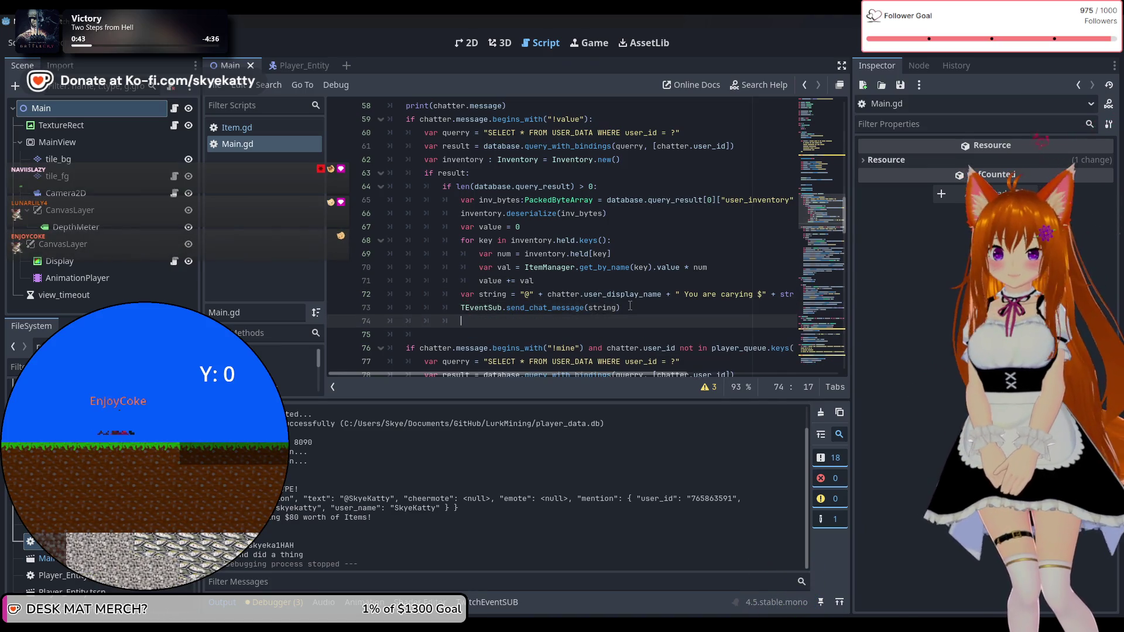
type("reut")
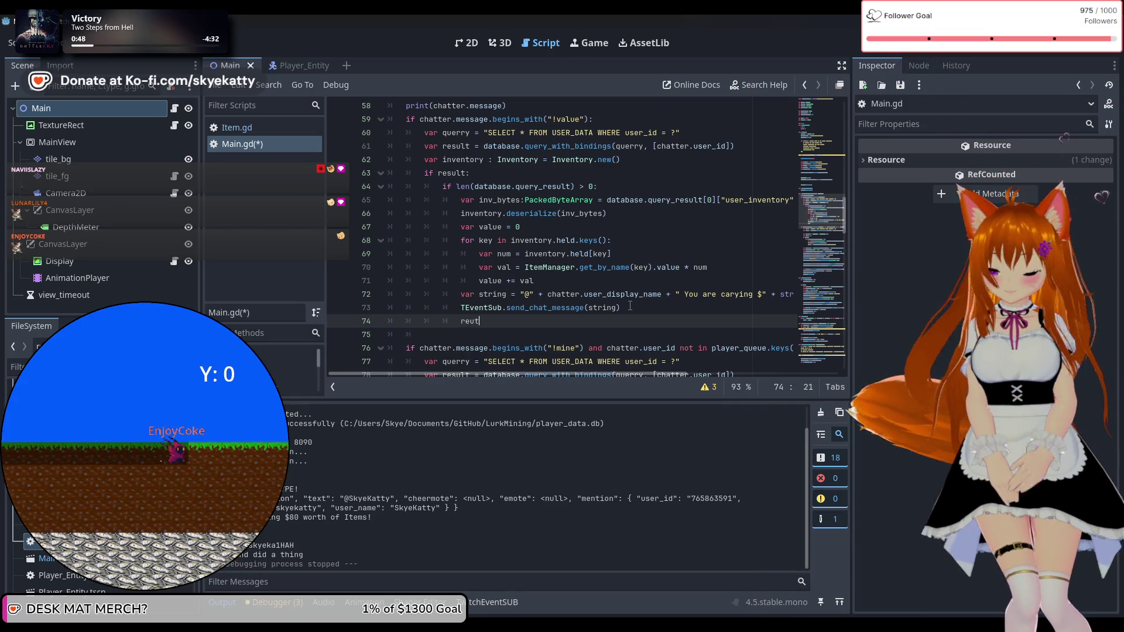
key("BackSpace")
key("BackSpace")
type("tru")
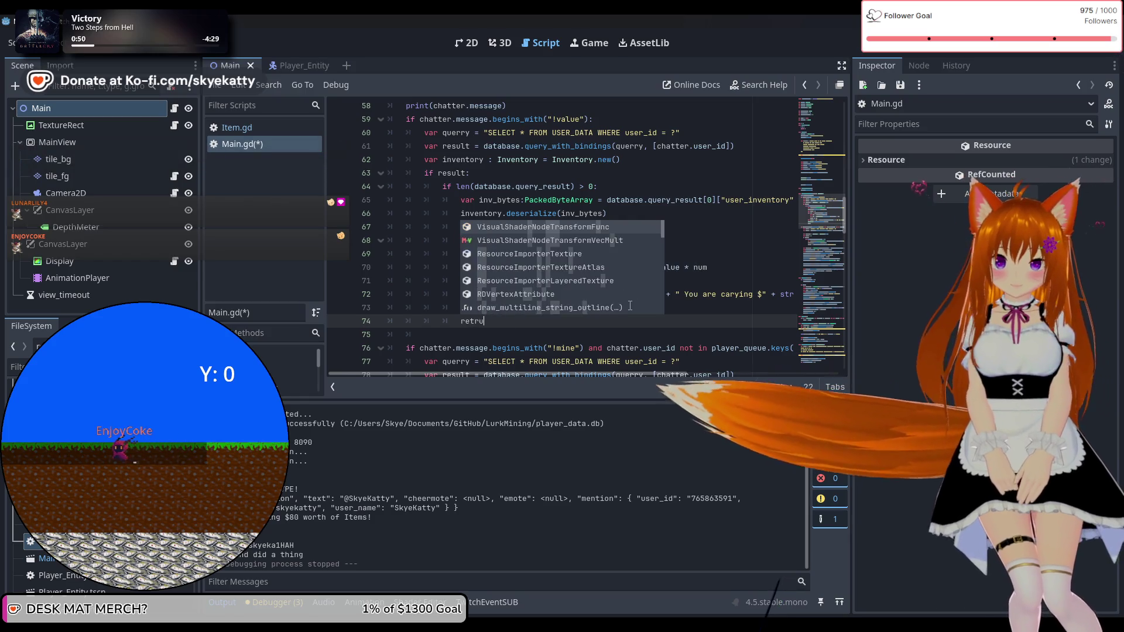
key("BackSpace")
key("BackSpace")
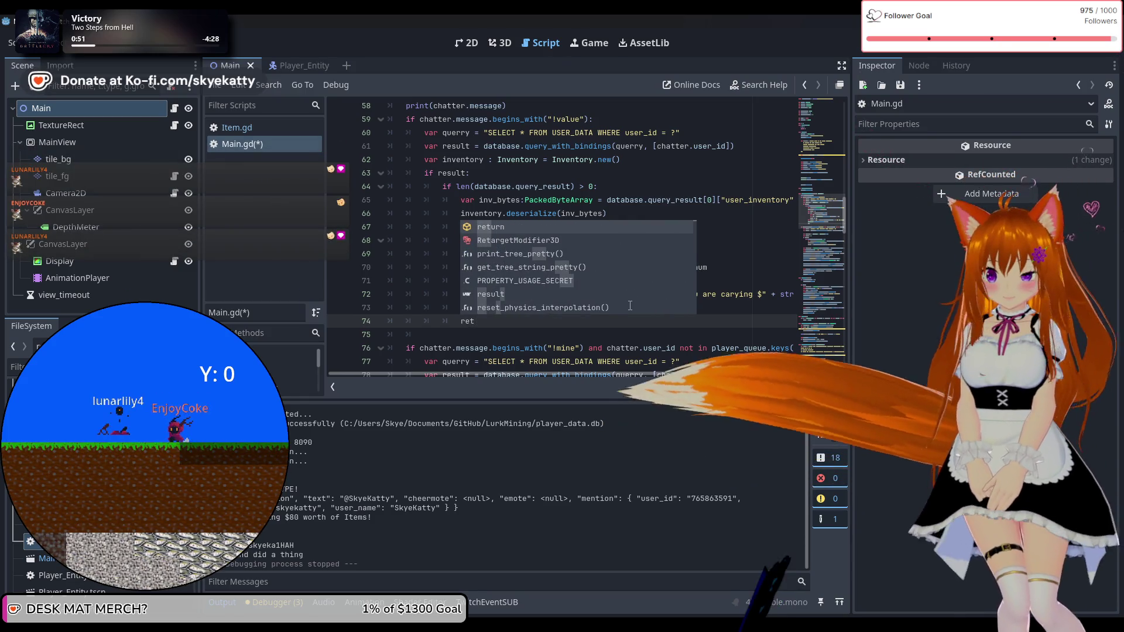
key("Return")
Step: Copy 'var string = "@" + chatter.user_display_name' from line 72 and move to empty line 75
left_click_drag(620, 308, 466, 309)
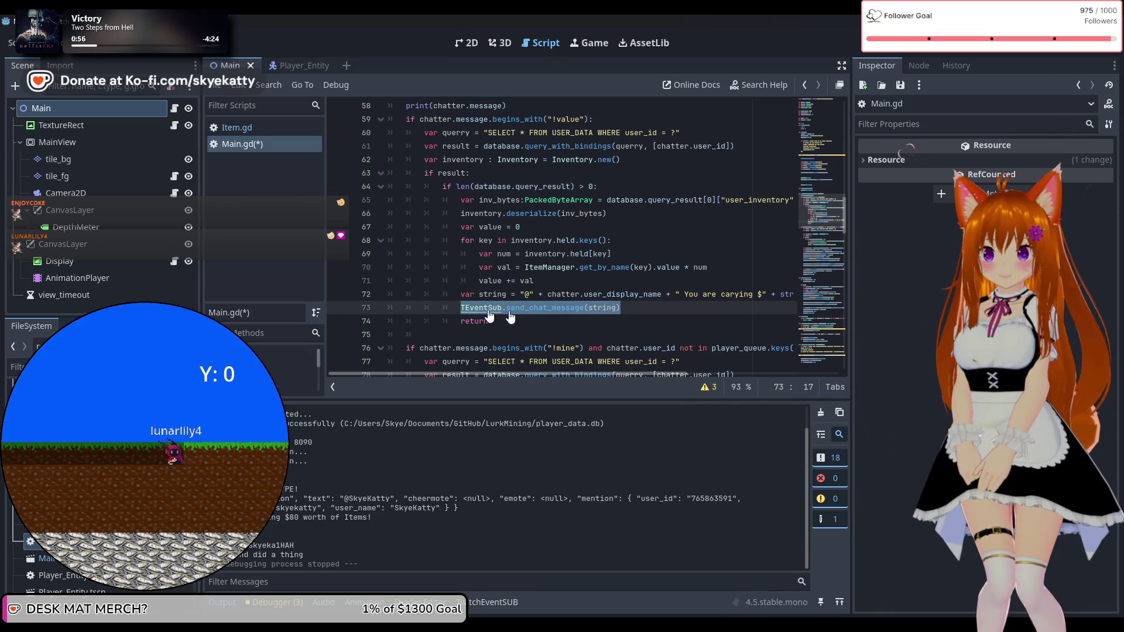
left_click(477, 336)
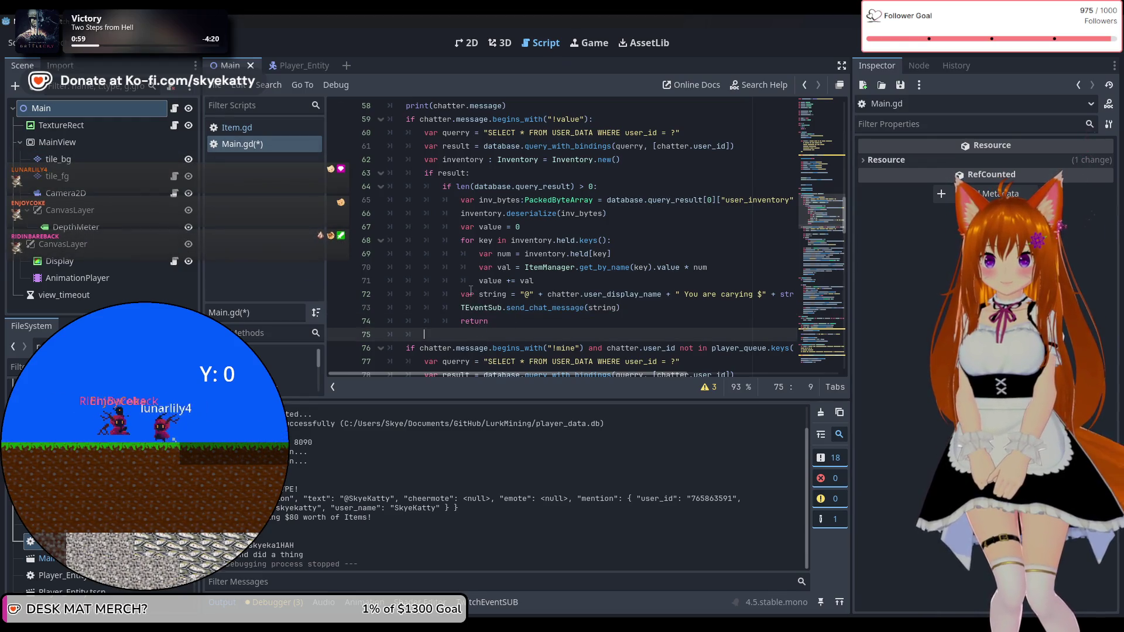
left_click_drag(461, 293, 662, 294)
key("ctrl+c")
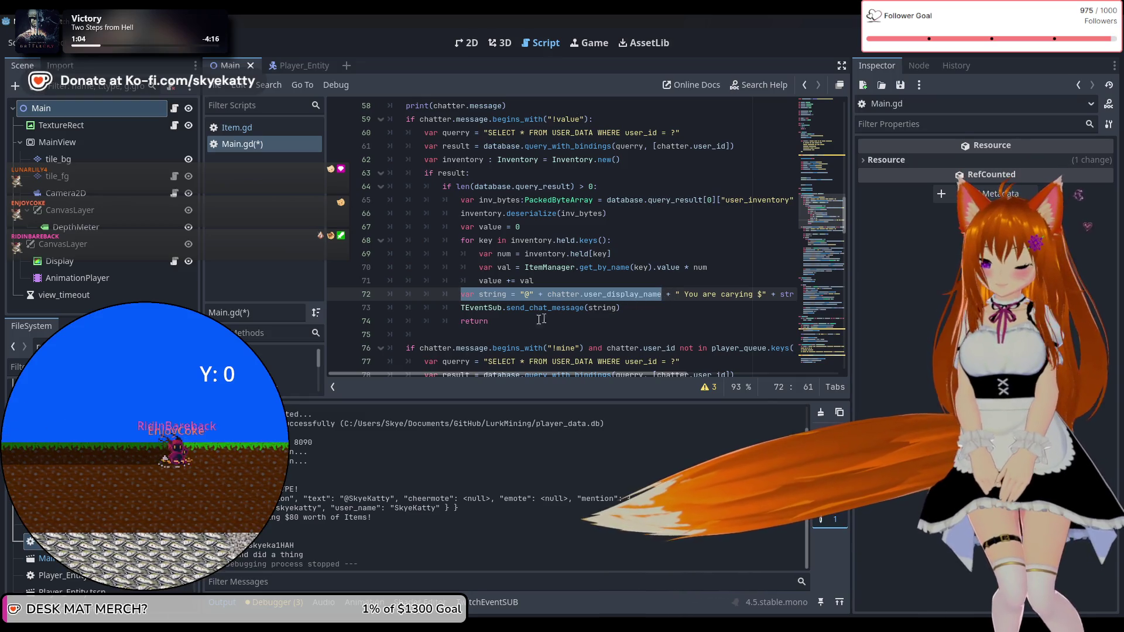
left_click(476, 335)
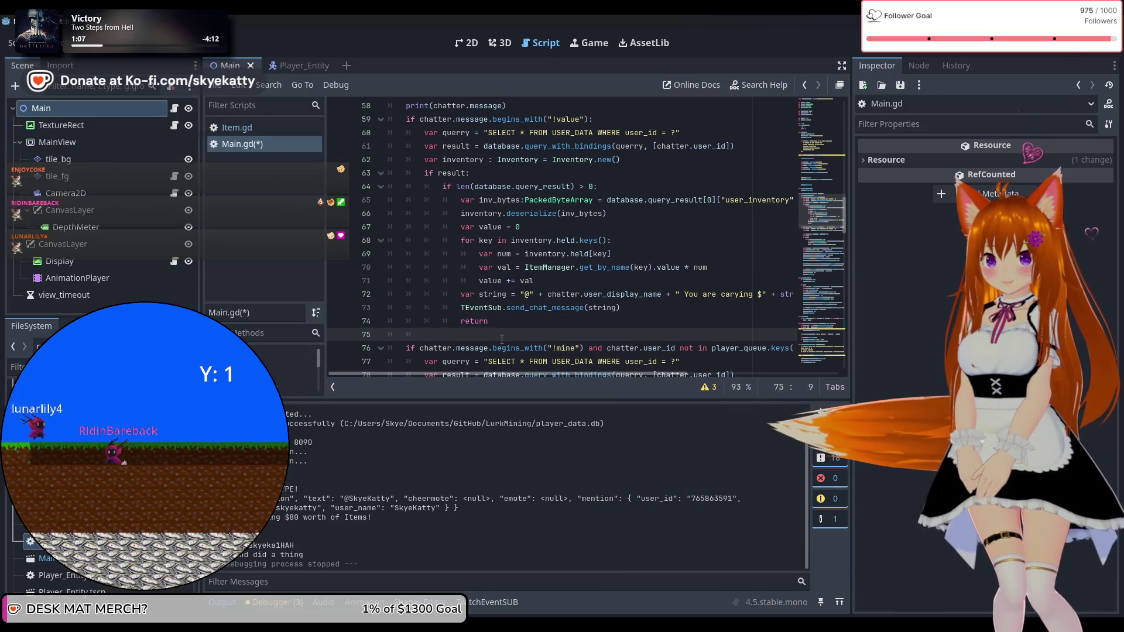
Step: Paste the message start on line 75 and append + " You havn't mined yet :V"
key("ctrl+v")
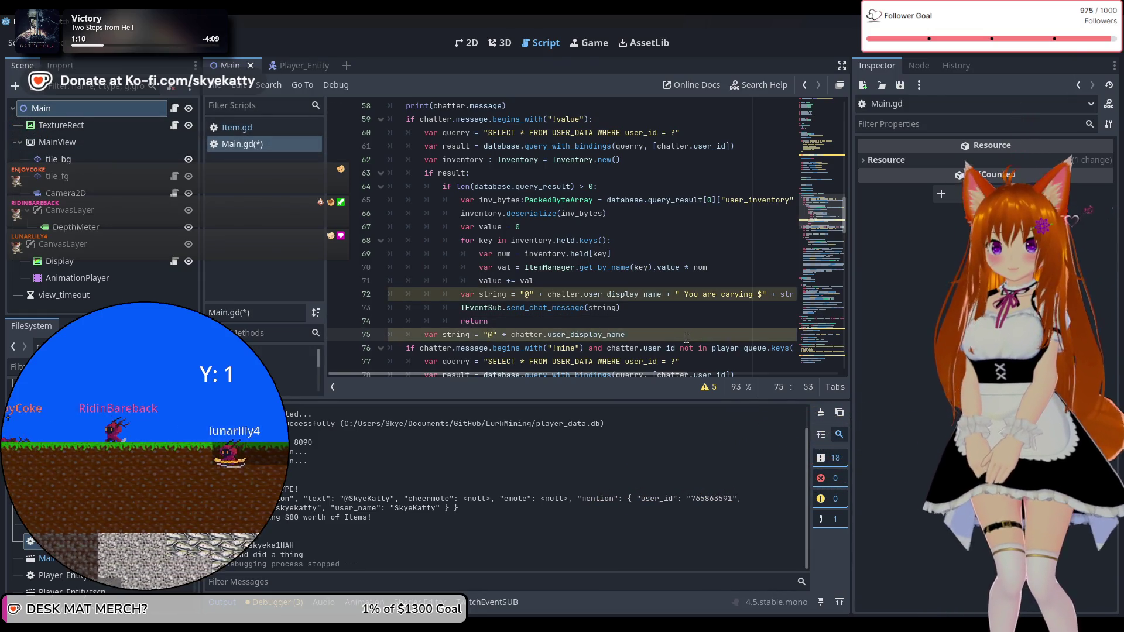
key("Return")
key("Up")
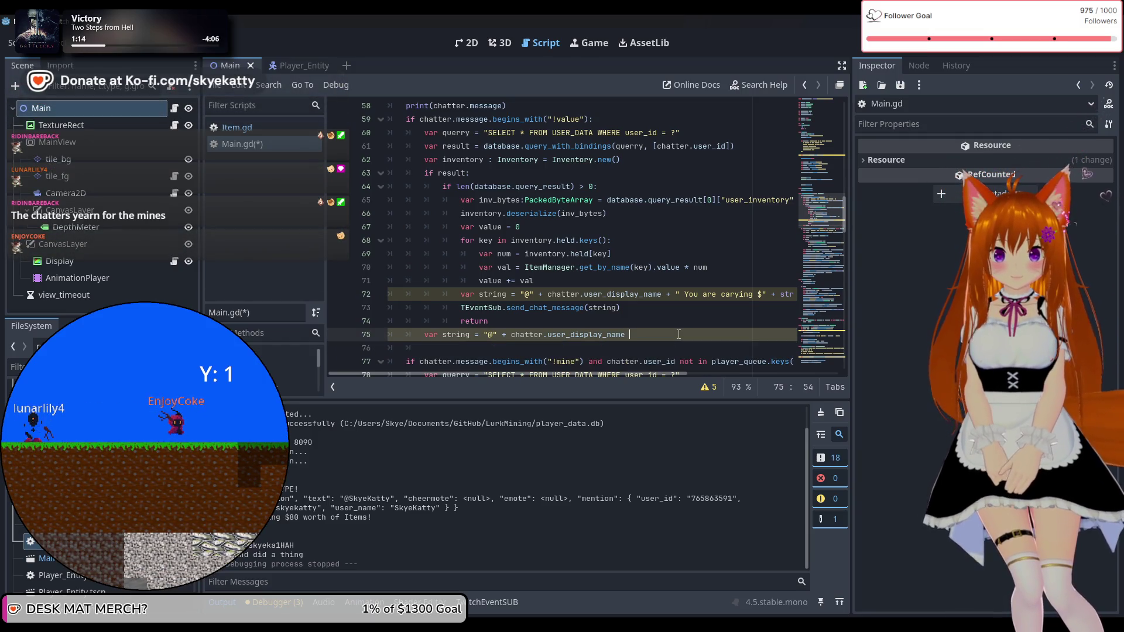
type("+ ")
type(":")
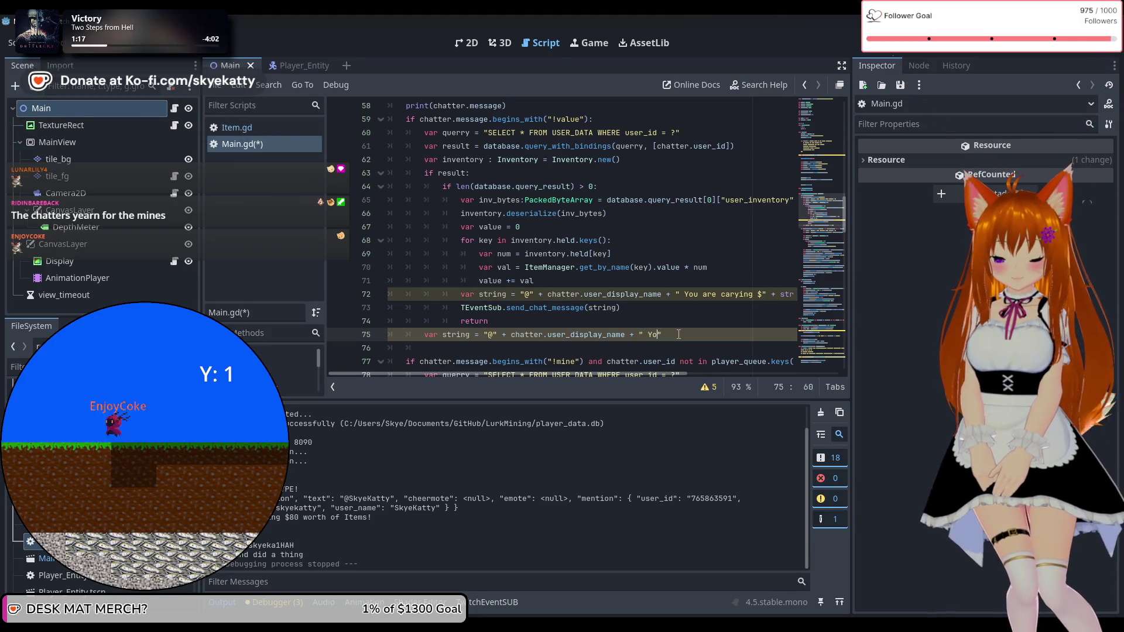
type(" u ")
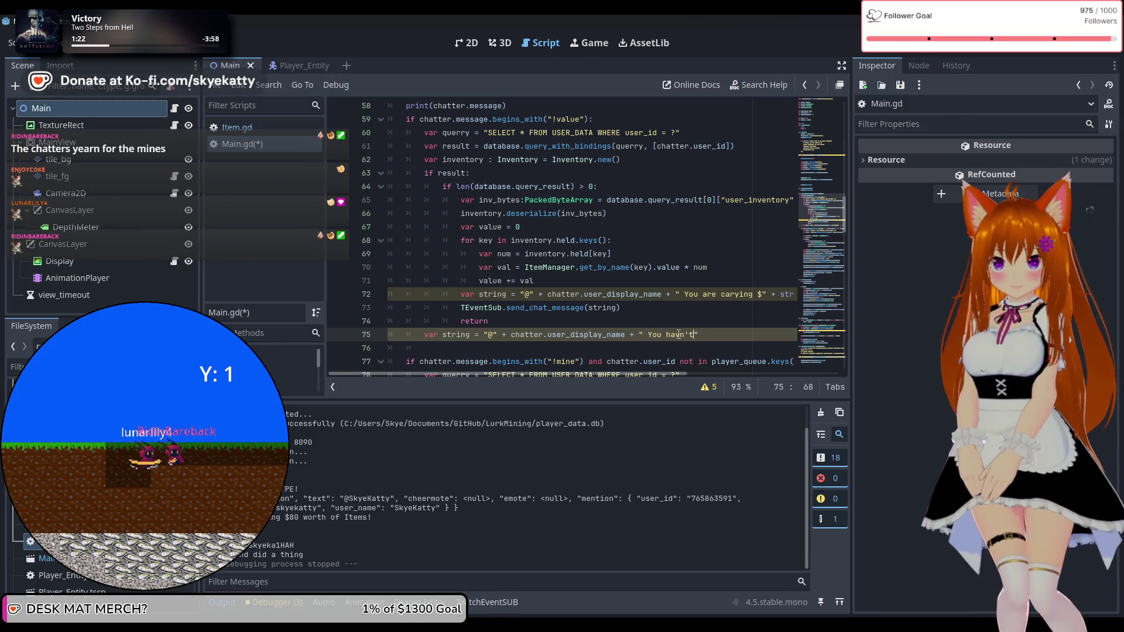
type("ne")
type("d :")
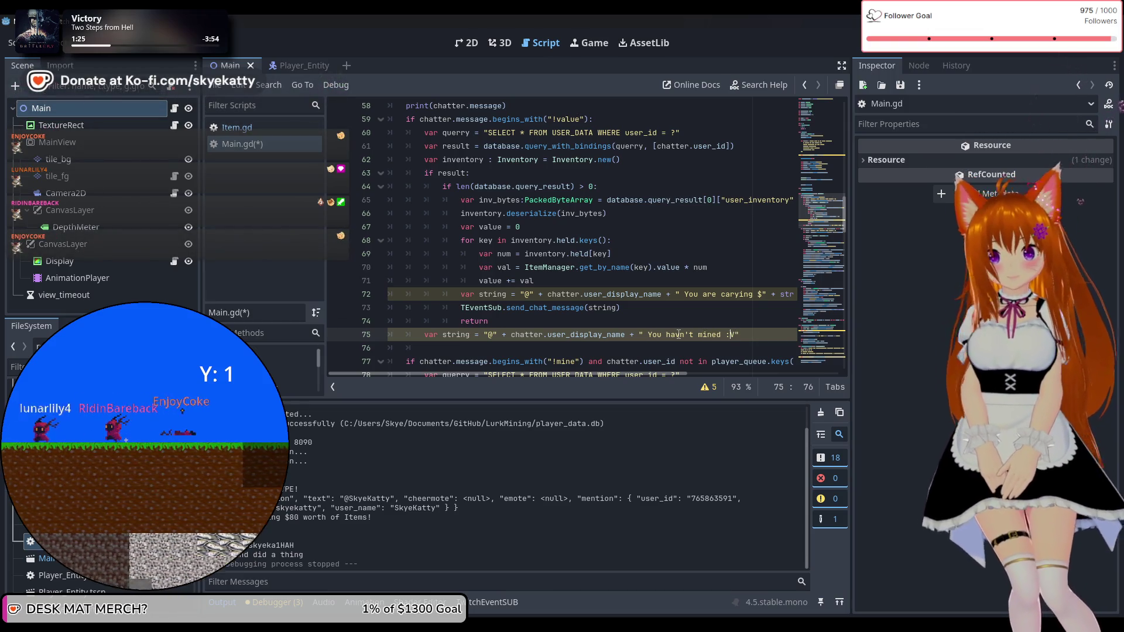
key("Left")
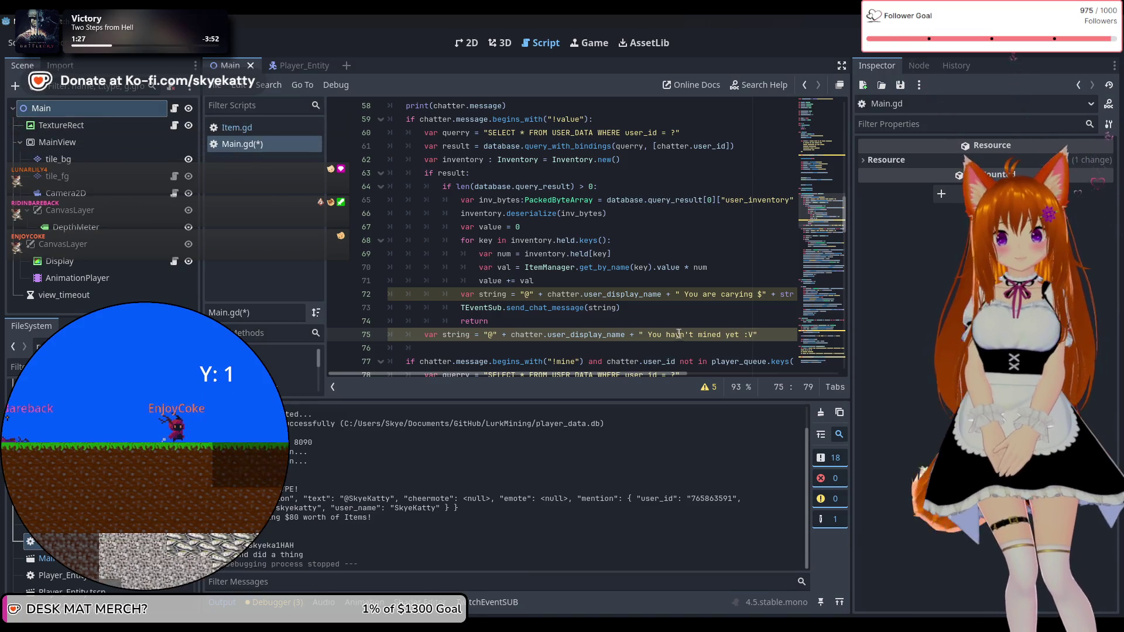
type("t")
left_click(789, 344)
left_click(775, 336)
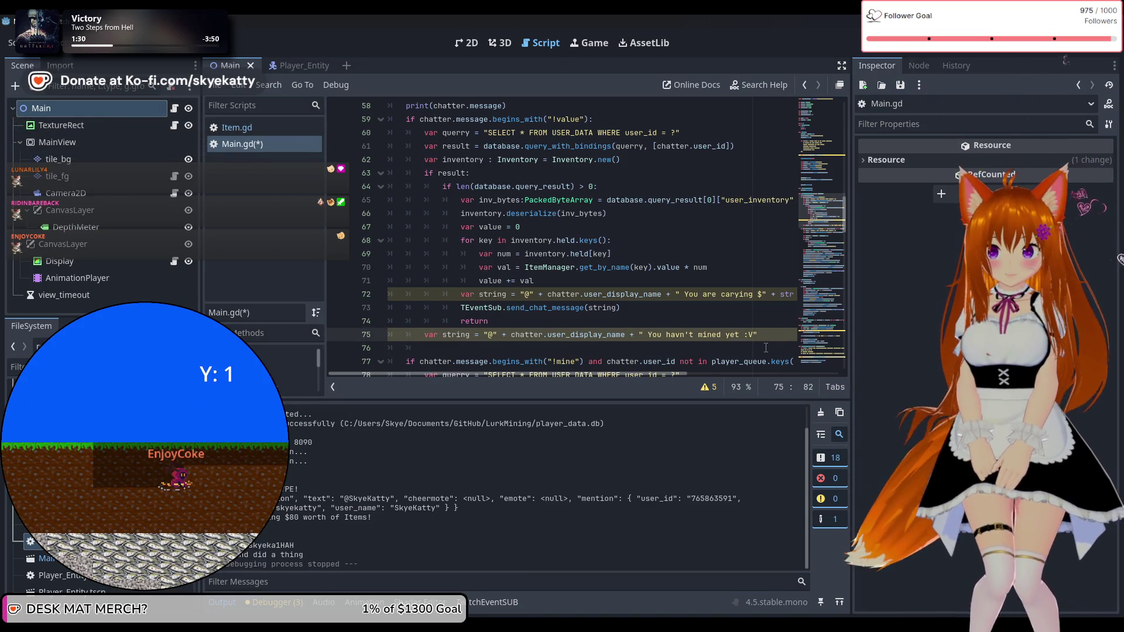
Step: Add a TEventSub.send_chat_message(string) call on a new line 76
left_click_drag(622, 308, 462, 315)
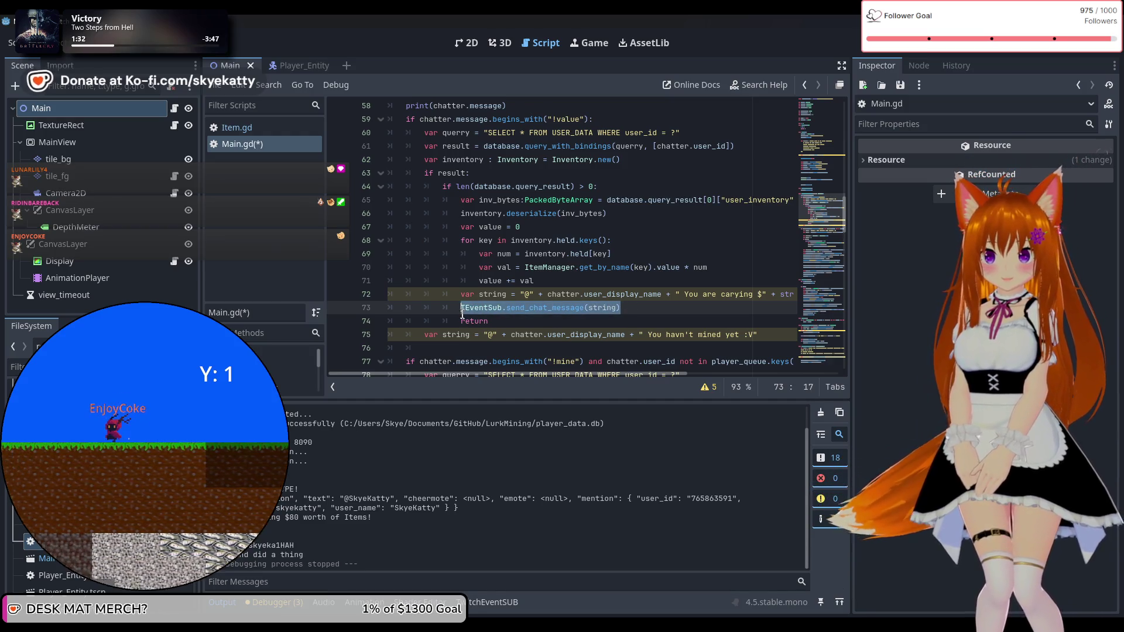
left_click(488, 347)
key("Return")
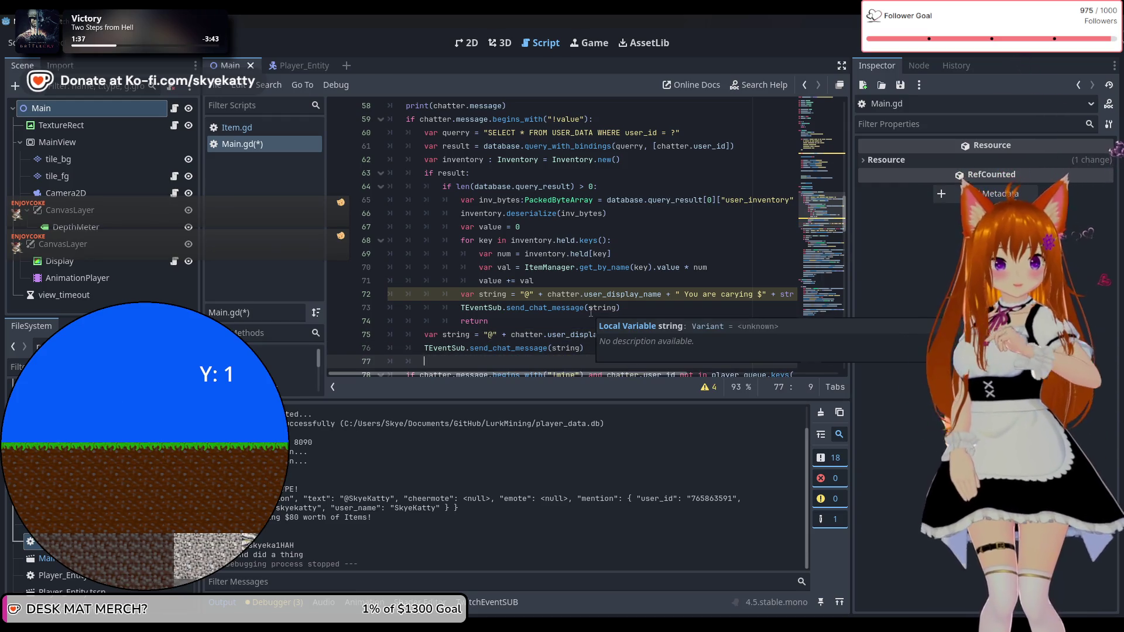
scroll(424, 185, "down", 2)
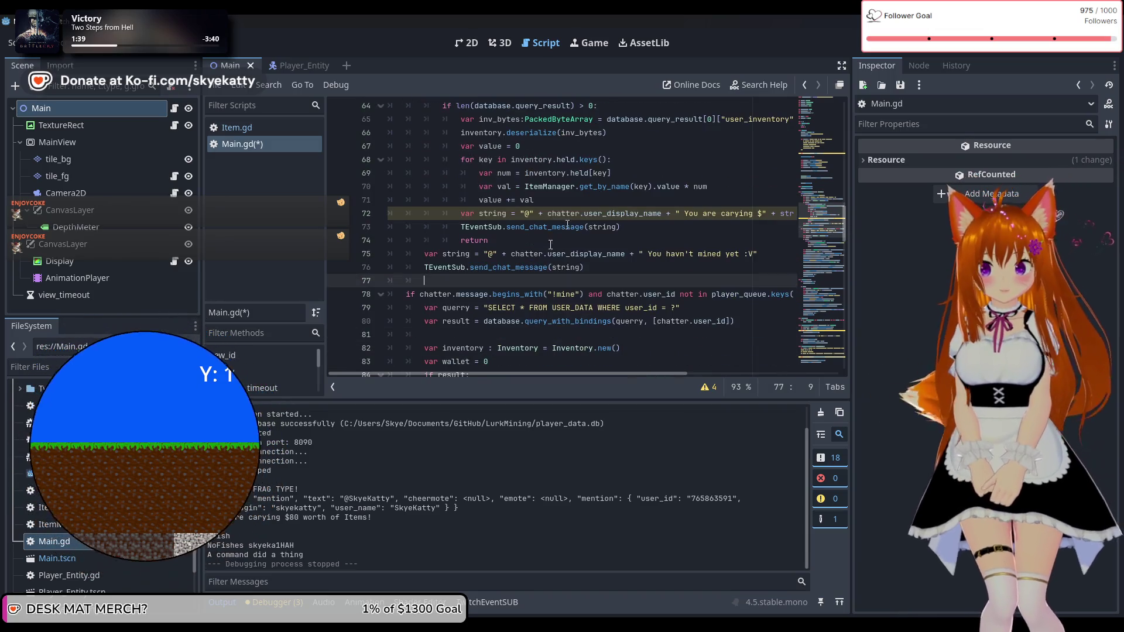
left_click(50, 43)
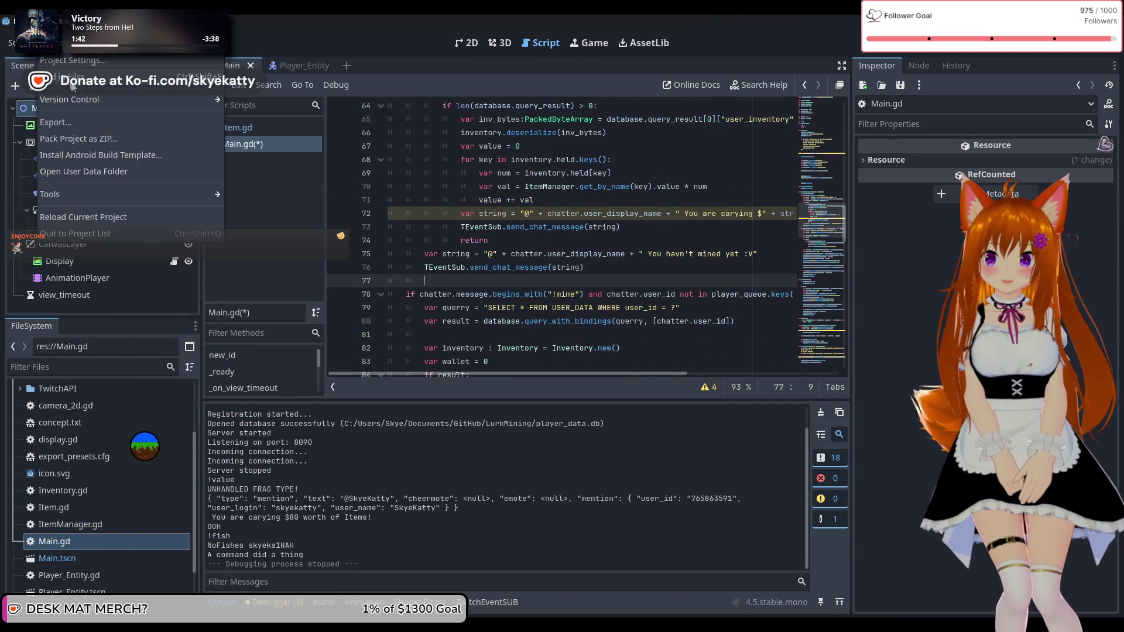
Step: Export the Windows Desktop preset as Twitch Miners.exe, overwriting the existing file
left_click(82, 124)
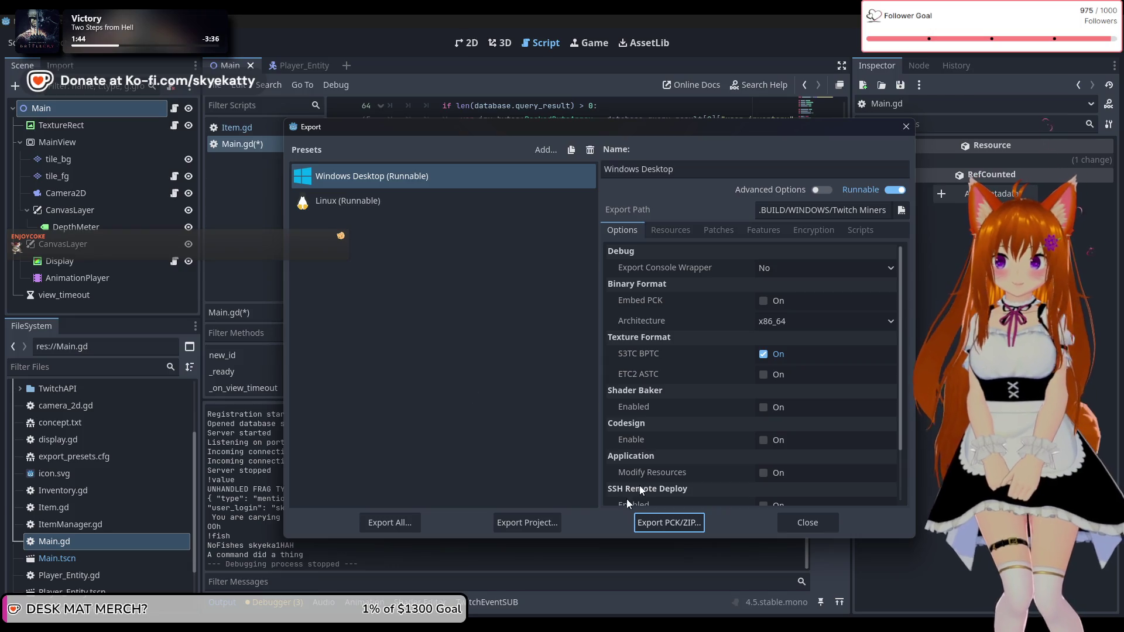
left_click(525, 523)
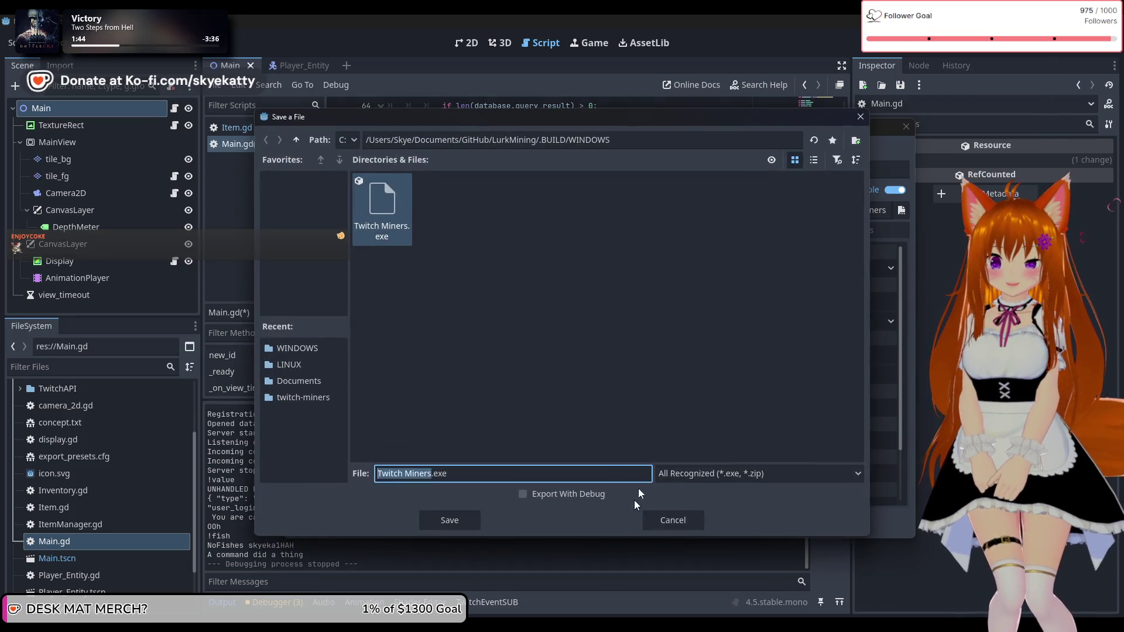
left_click(463, 522)
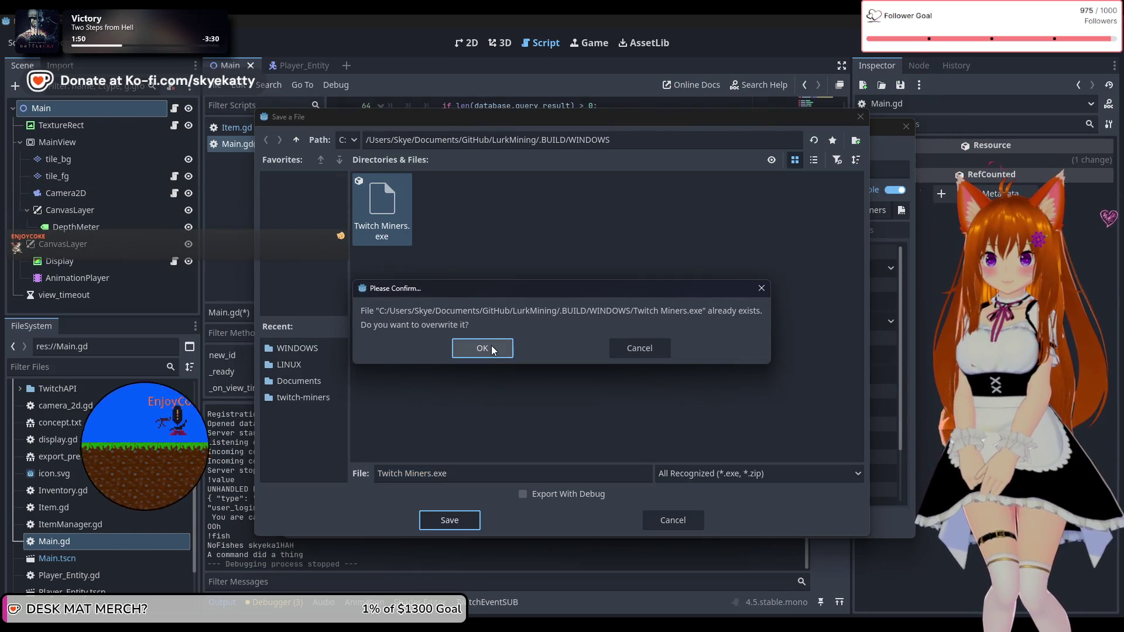
left_click(491, 349)
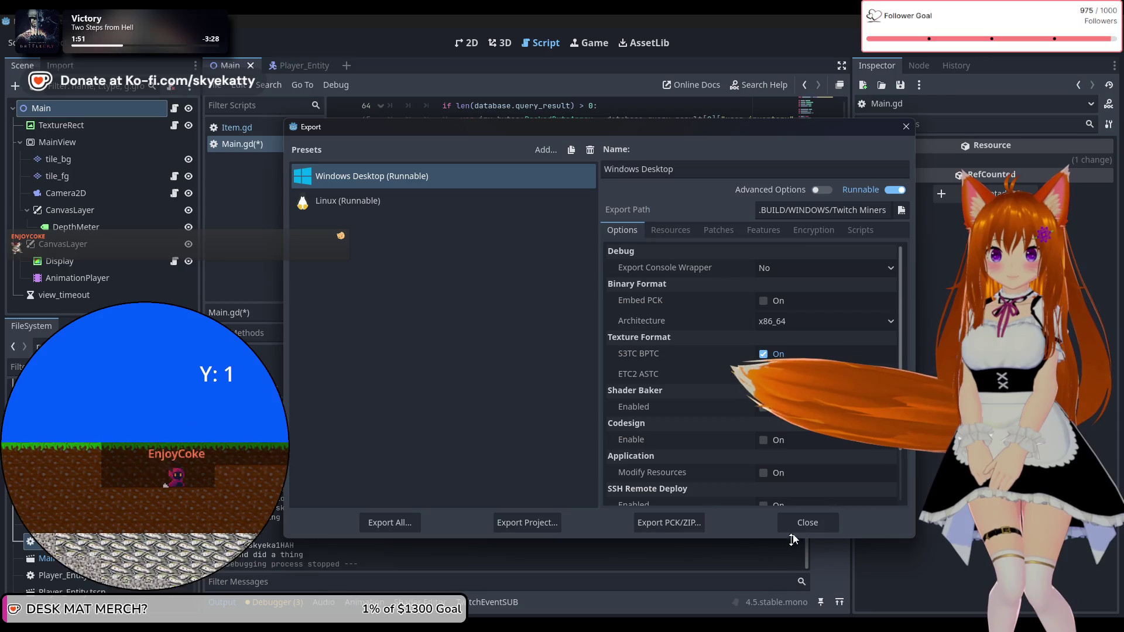
left_click(805, 523)
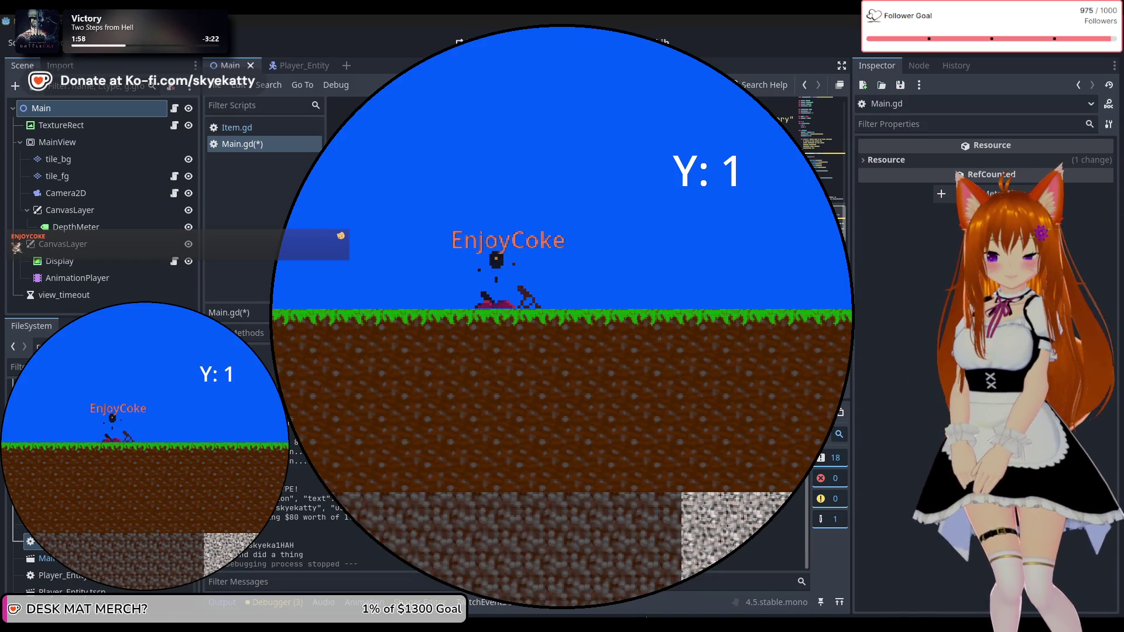
left_click(627, 603)
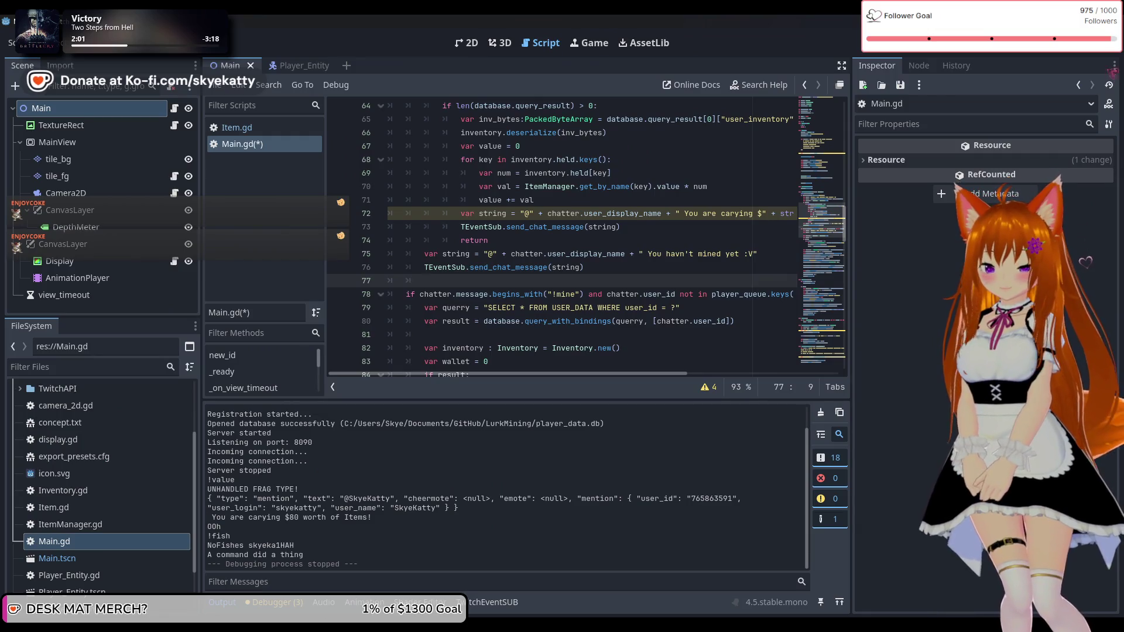
left_click(272, 599)
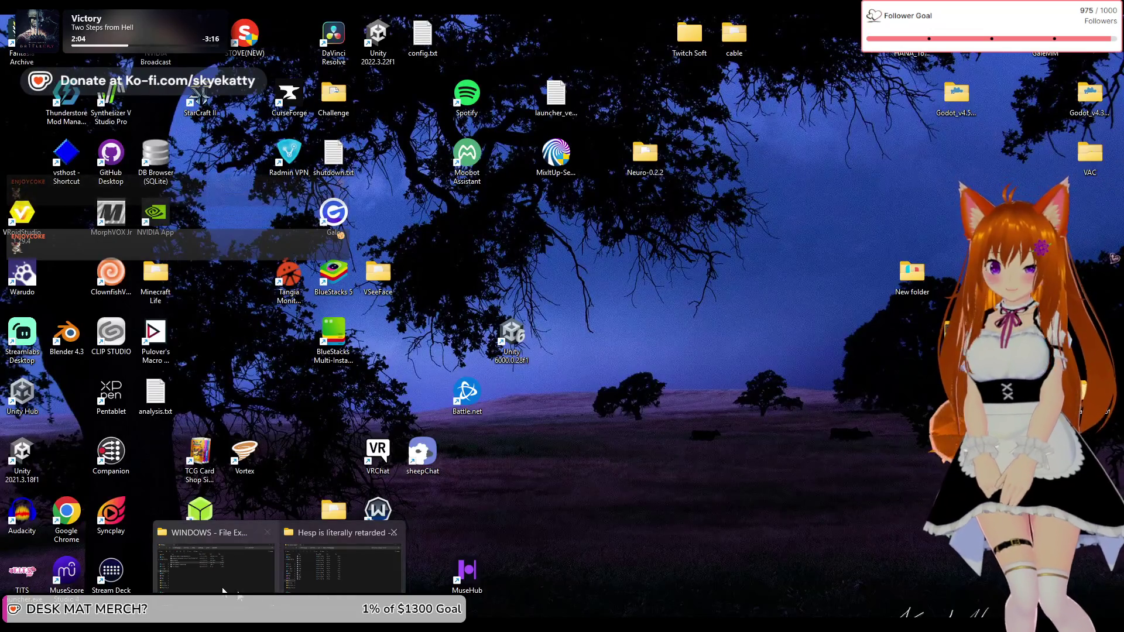
left_click(271, 599)
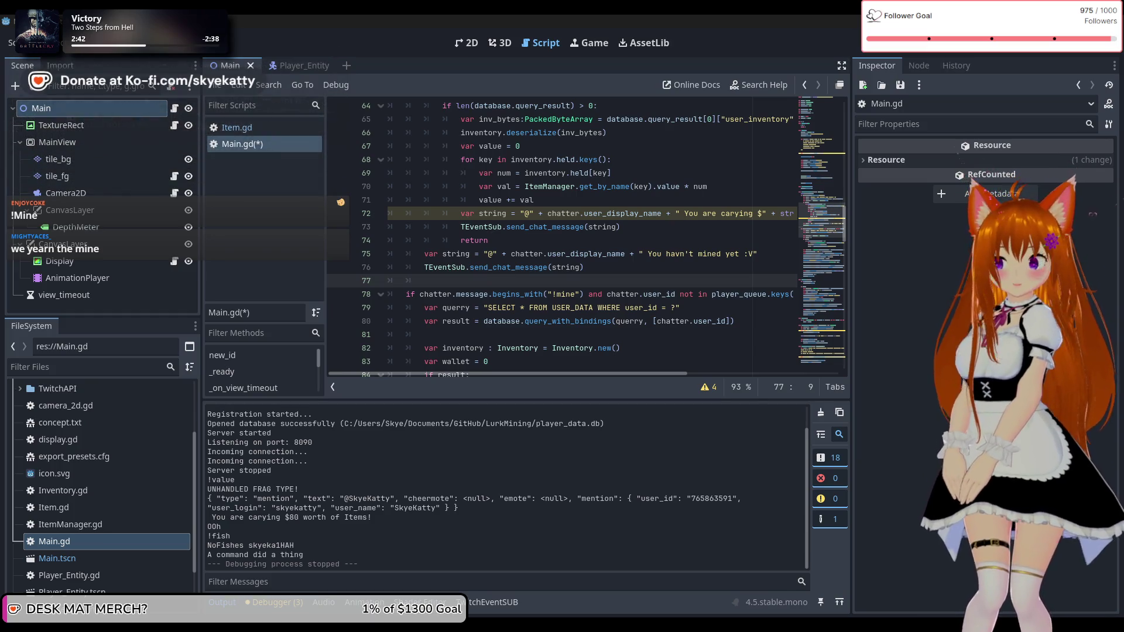
Step: Run the game with F5
key("F5")
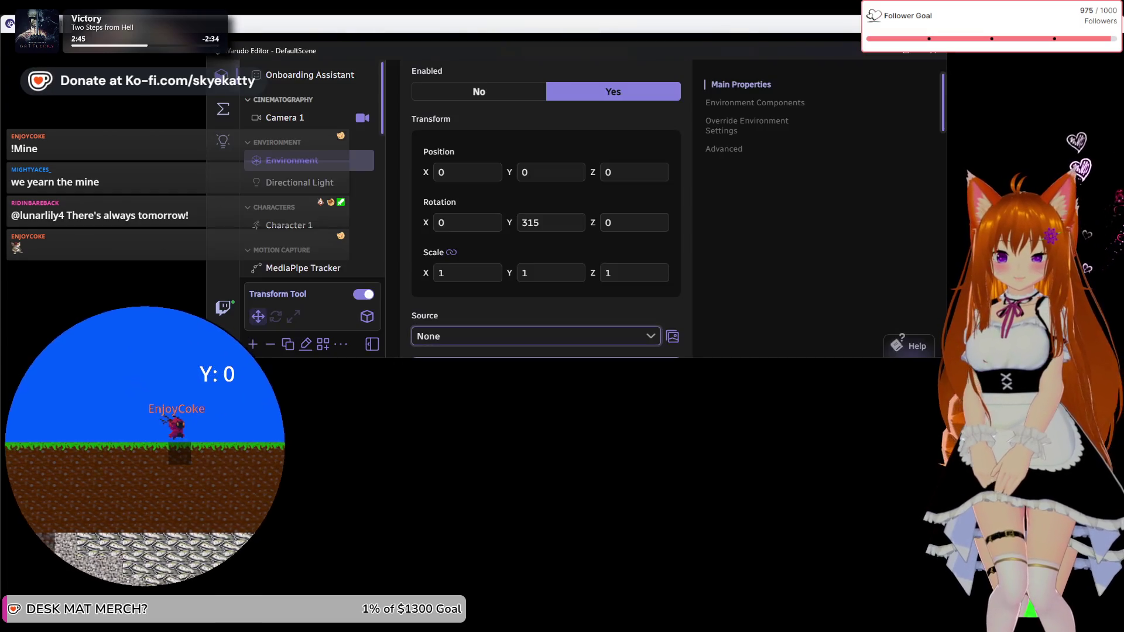
Step: Switch to Warudo and choose Edge as the Environment Source
key("alt+Tab")
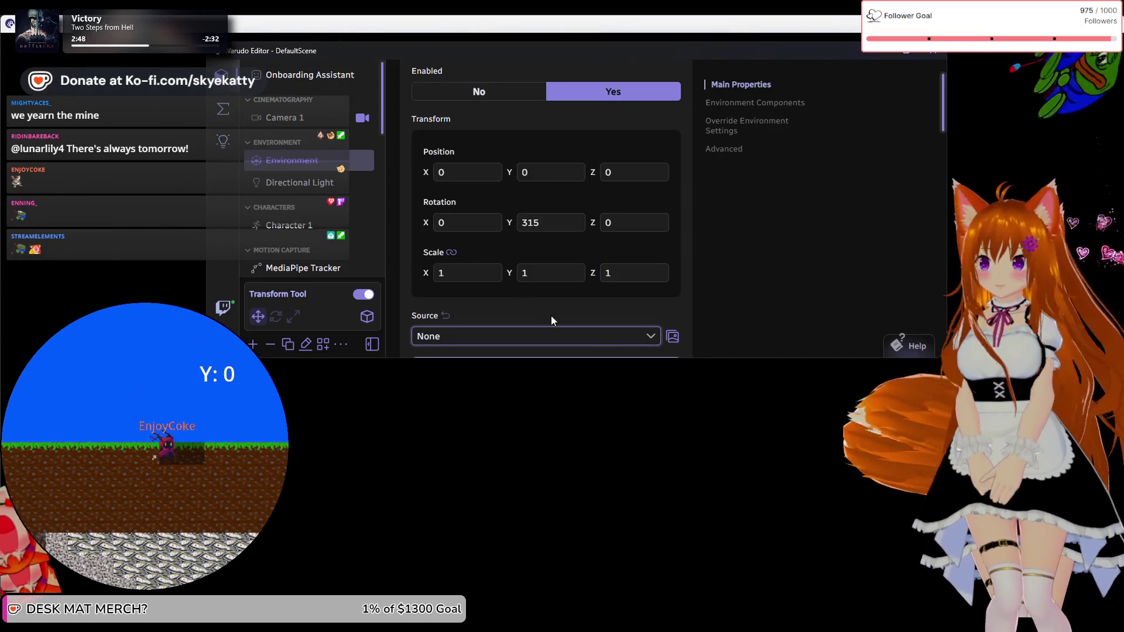
left_click(499, 335)
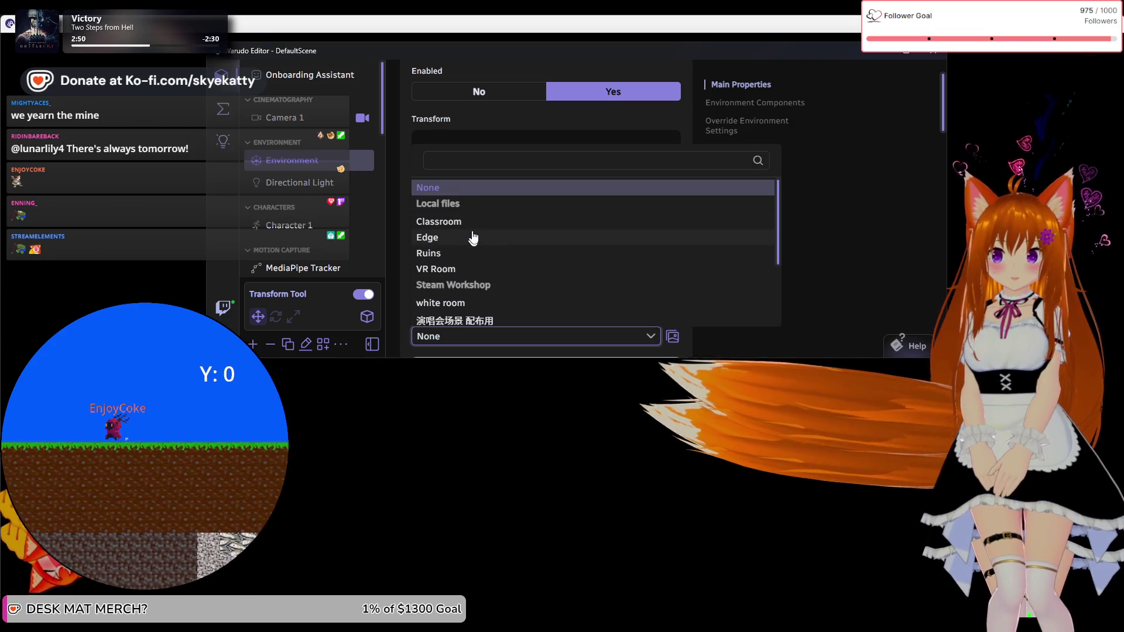
left_click(462, 237)
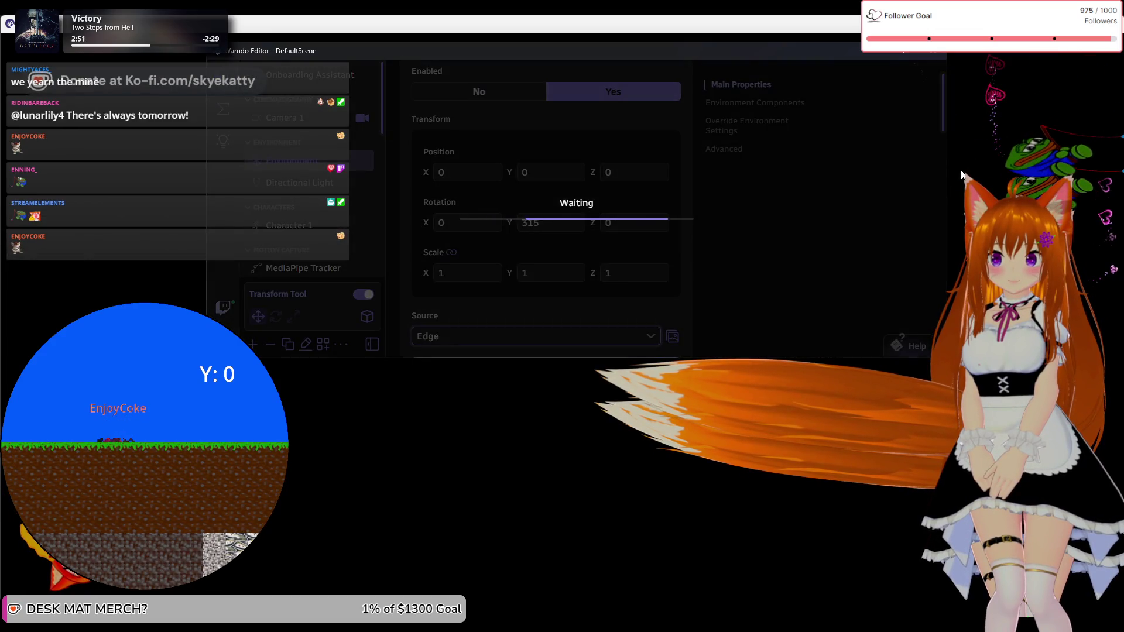